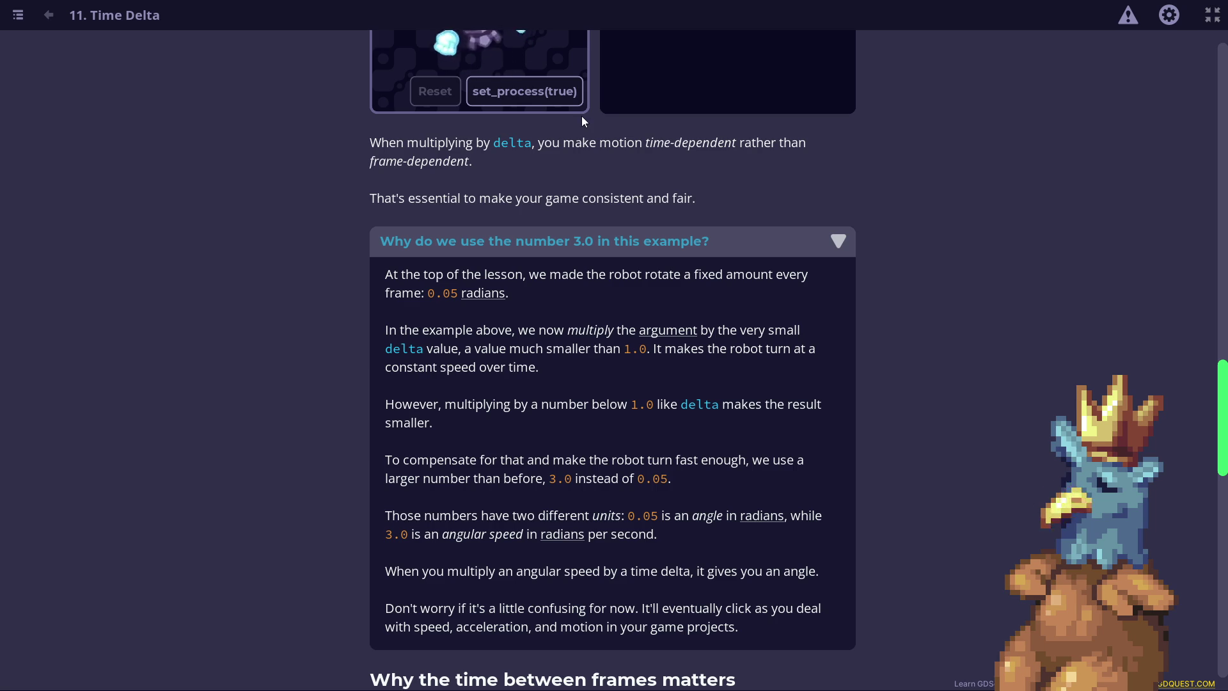
# Scroll down past the 3.0 explanation to the 'Why the time between frames matters' heading.
pyautogui.scroll(-1, 593, 294)
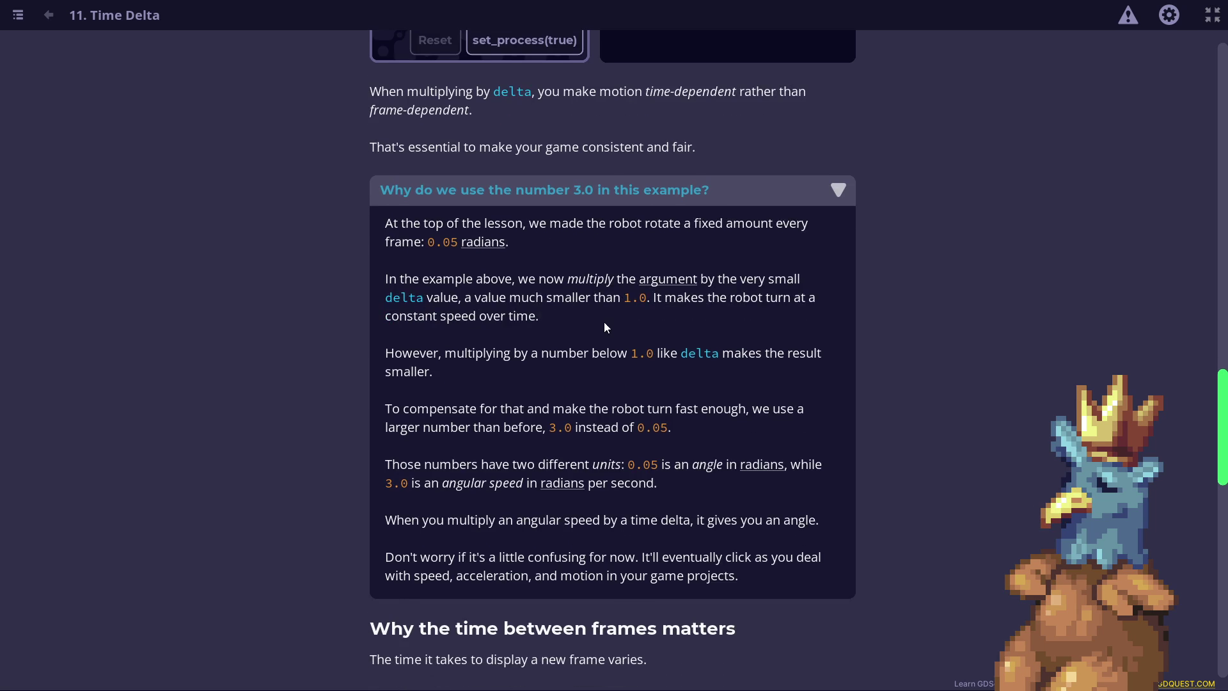
pyautogui.scroll(-1, 603, 321)
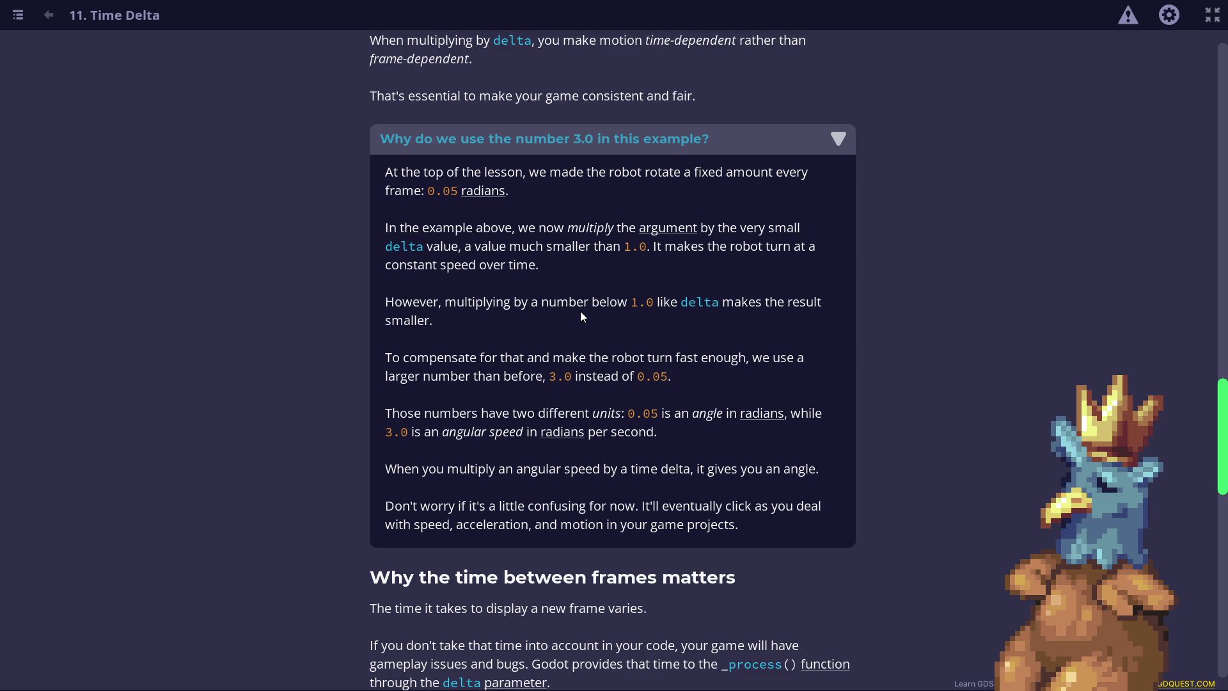
pyautogui.scroll(-2, 691, 468)
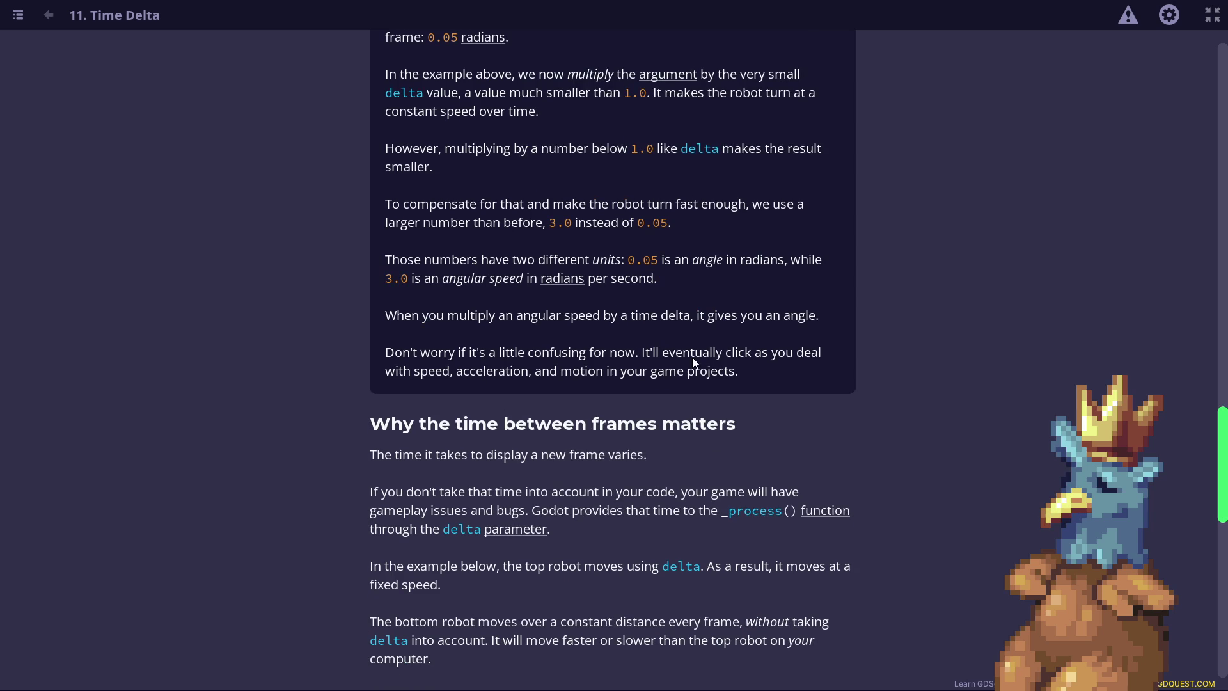
# Scroll to the paragraphs explaining the delta-ignoring bottom robot moves differently for everyone.
pyautogui.scroll(-1, 697, 358)
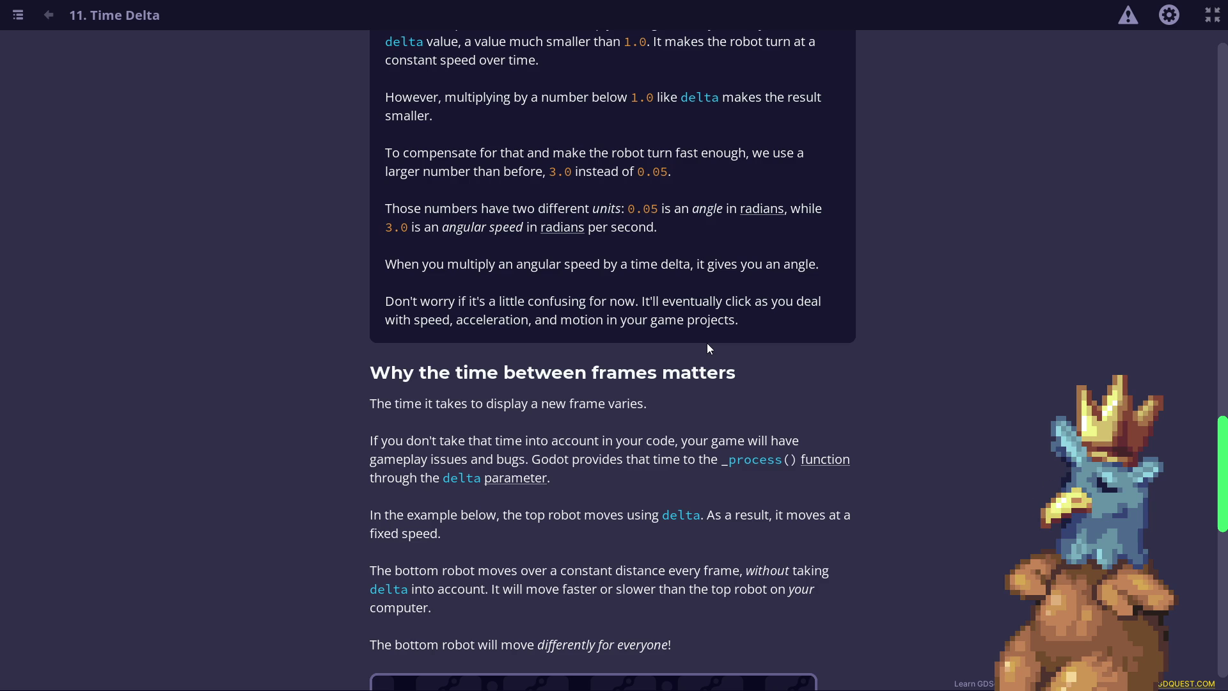
pyautogui.scroll(-1, 694, 247)
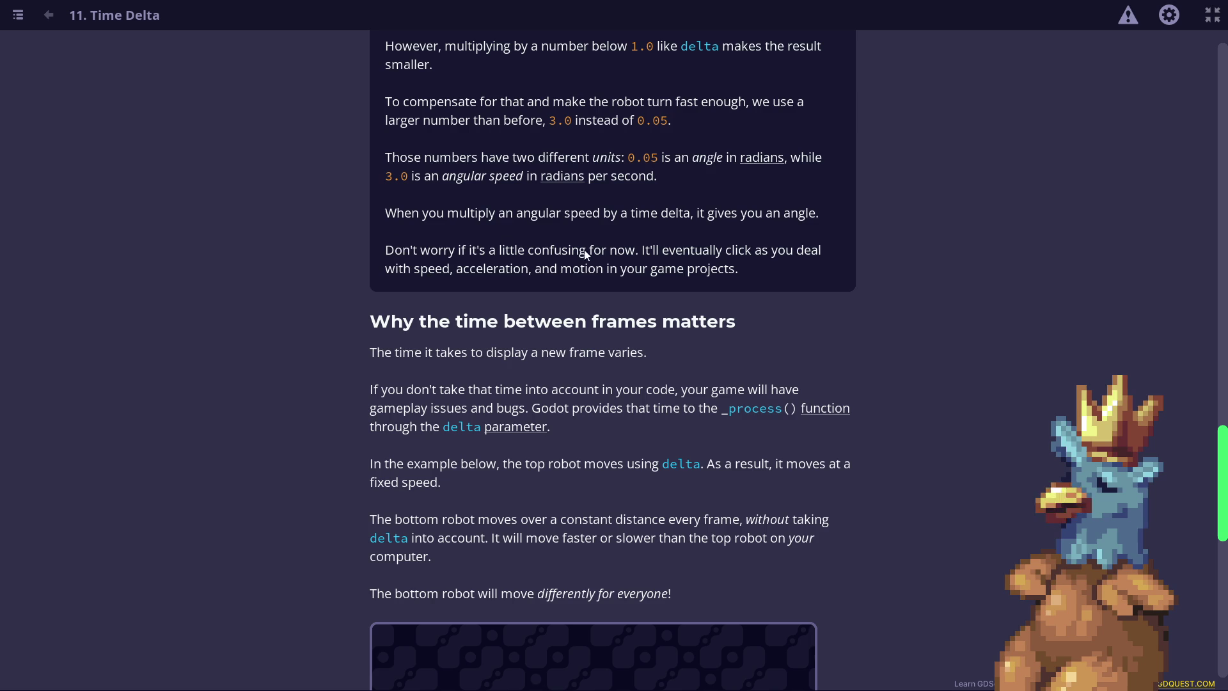
# Scroll to the With delta versus Constant distance robot demo and start it.
pyautogui.scroll(-1, 615, 286)
pyautogui.scroll(-1, 628, 278)
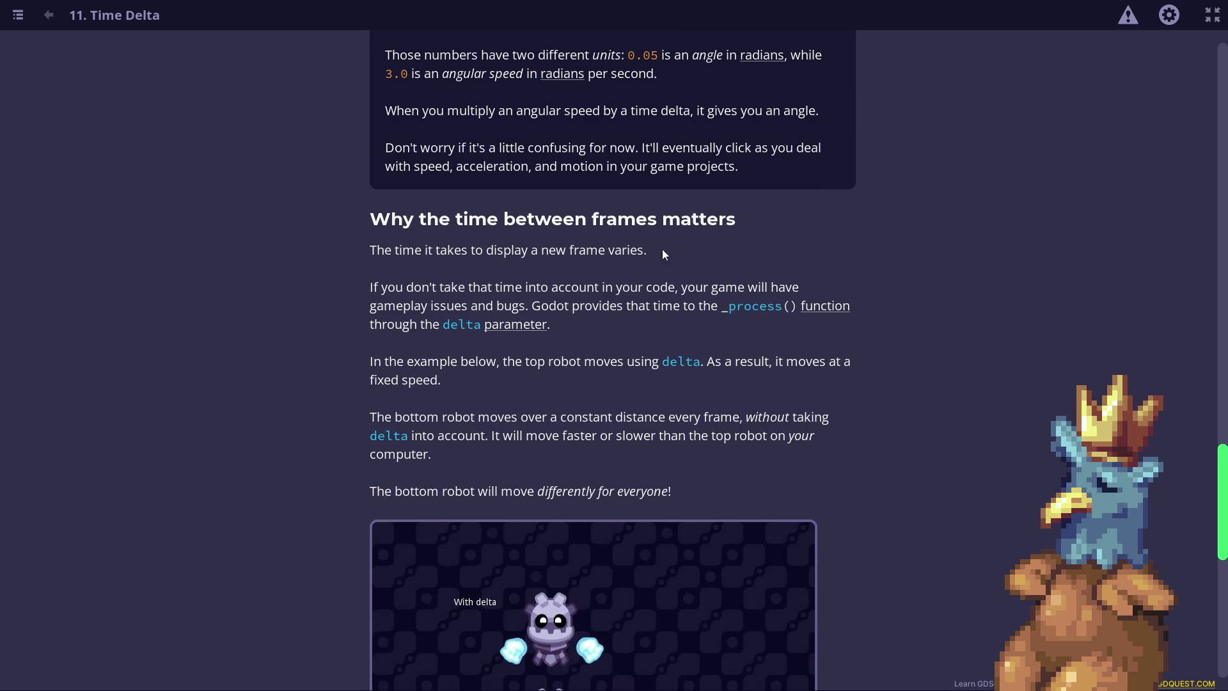
pyautogui.scroll(-1, 607, 192)
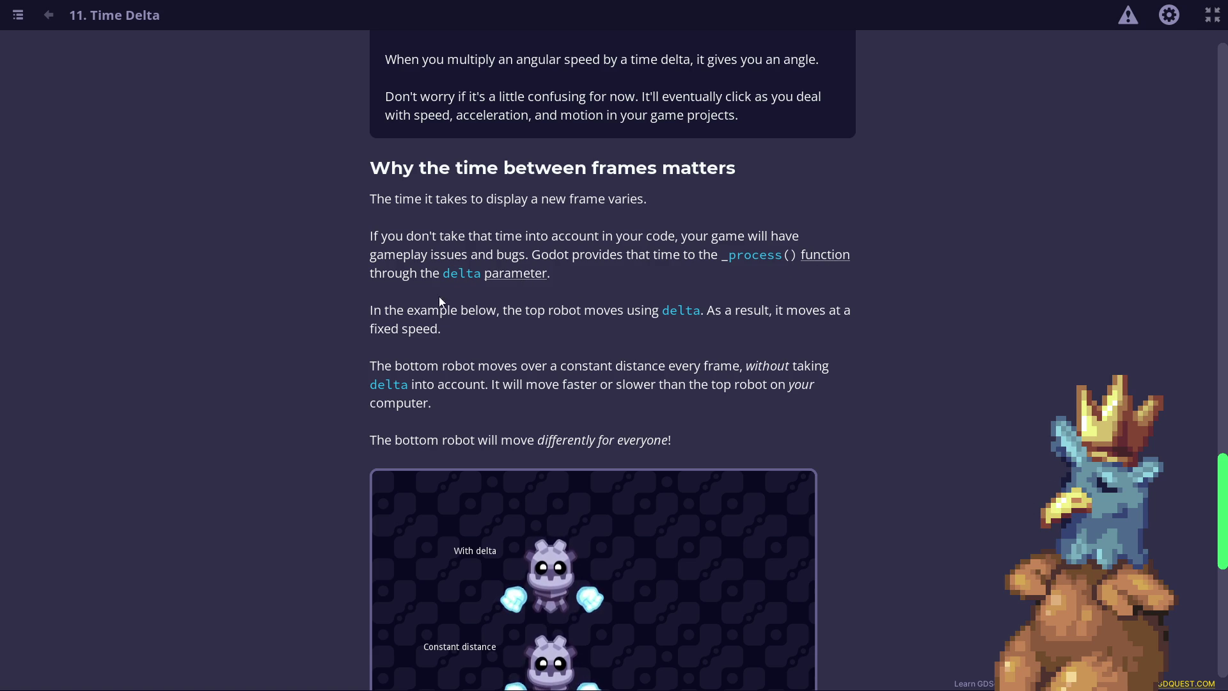
pyautogui.scroll(-1, 594, 282)
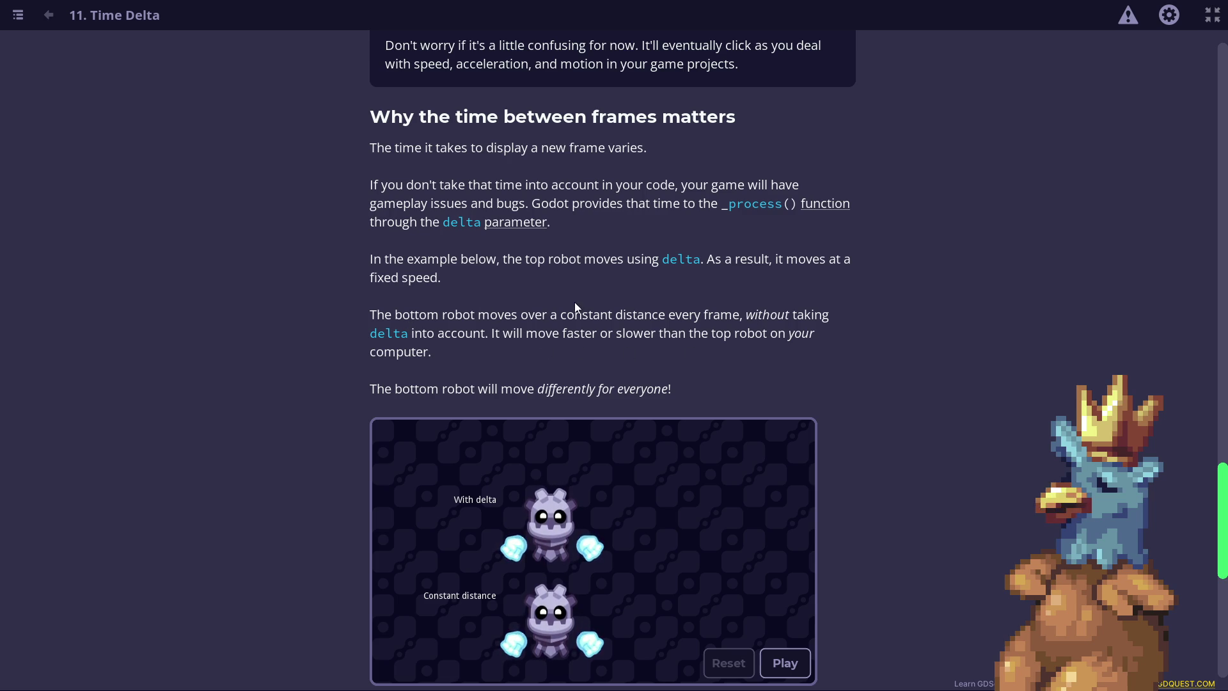
pyautogui.scroll(-2, 583, 286)
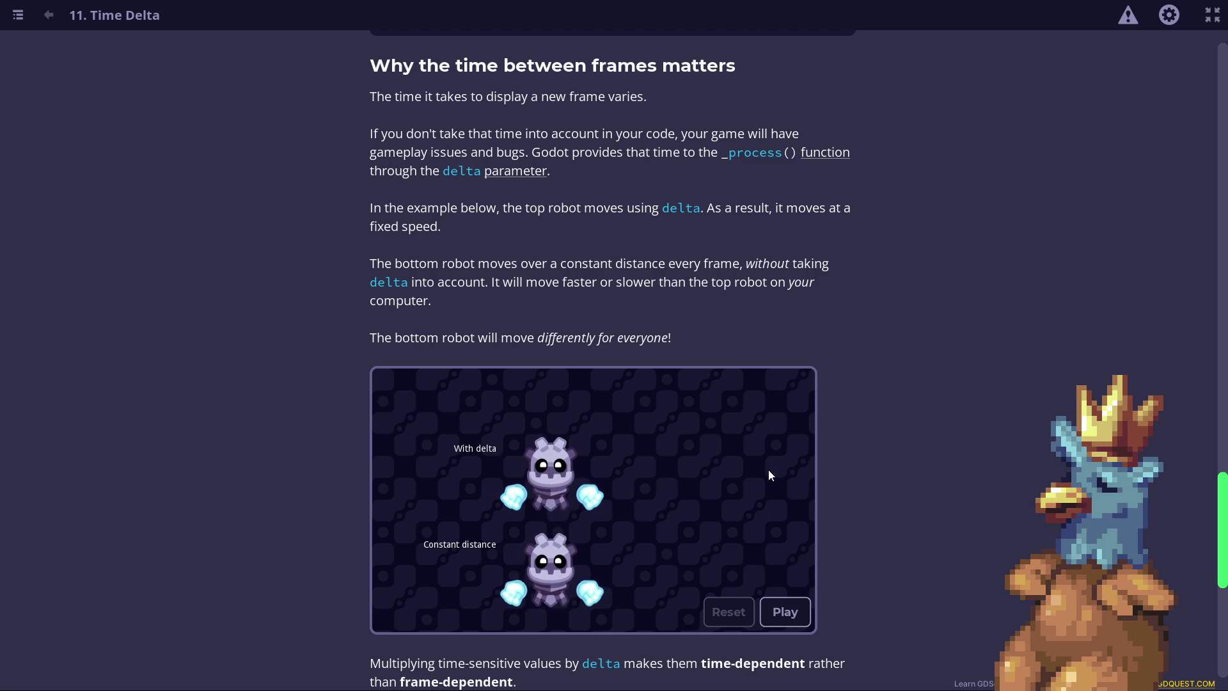
pyautogui.click(785, 611)
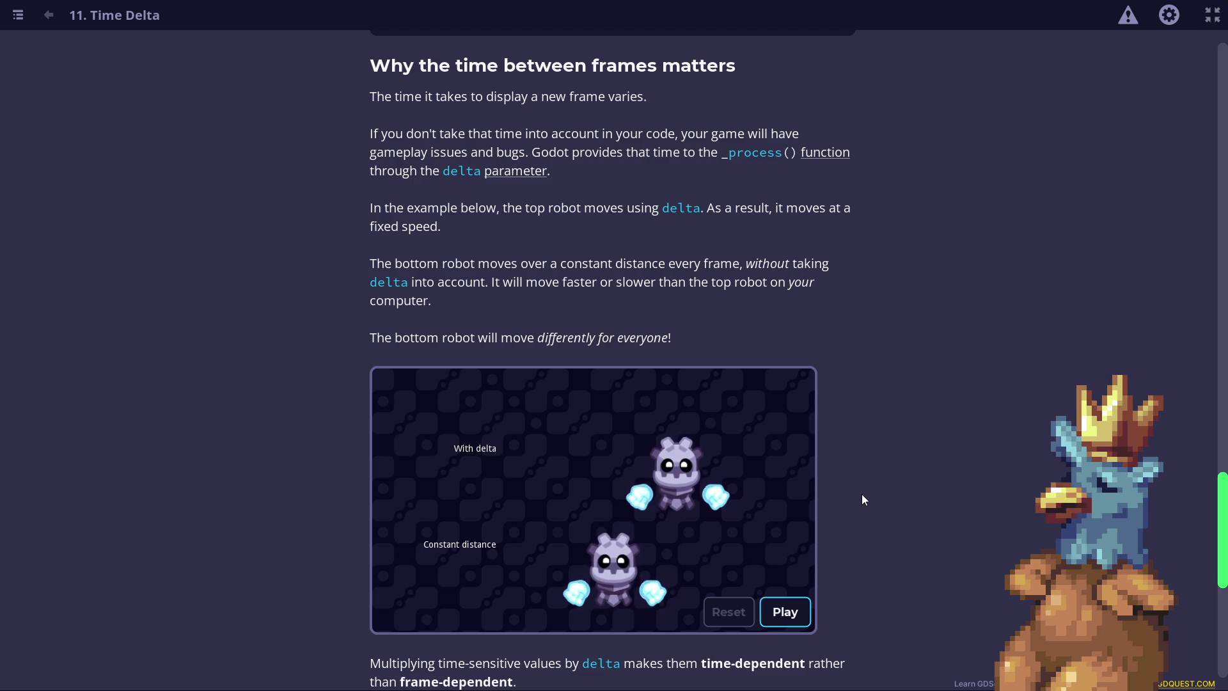
# Replay the robot comparison demo twice; the delta-driven robot ends ahead.
pyautogui.click(785, 612)
pyautogui.click(785, 616)
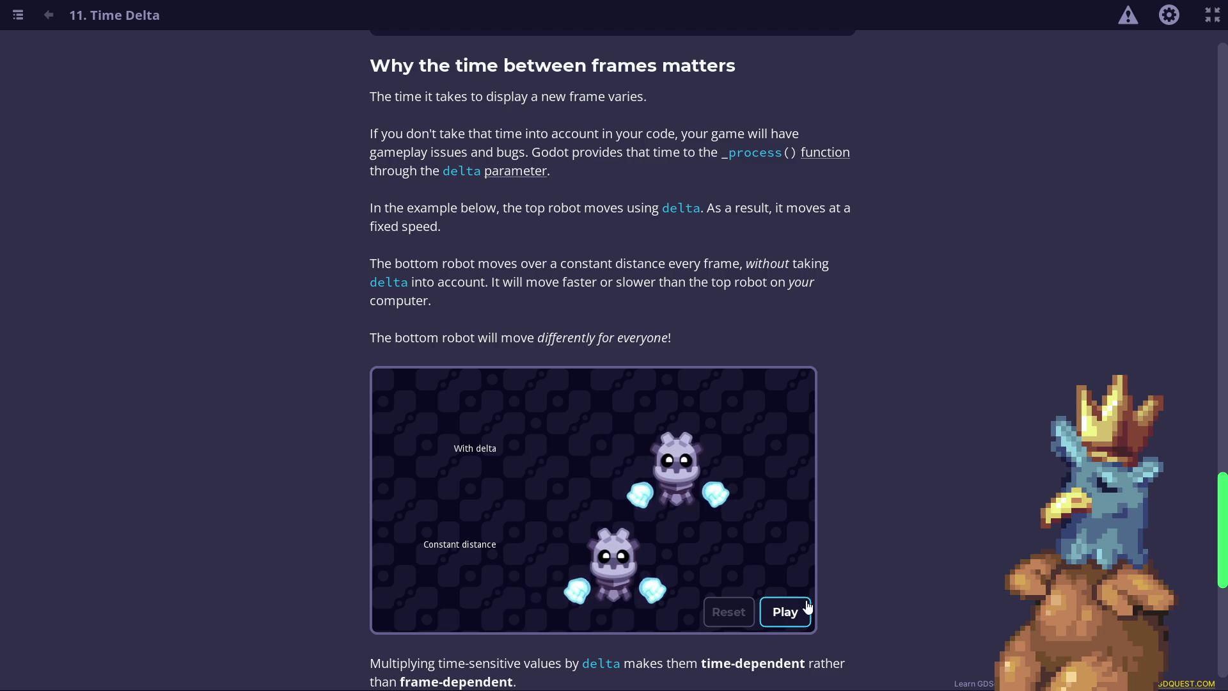
# Reset the Multiplying by delta rotating robot, then scroll down to the rotation_speed * delta quiz.
pyautogui.scroll(-3, 794, 270)
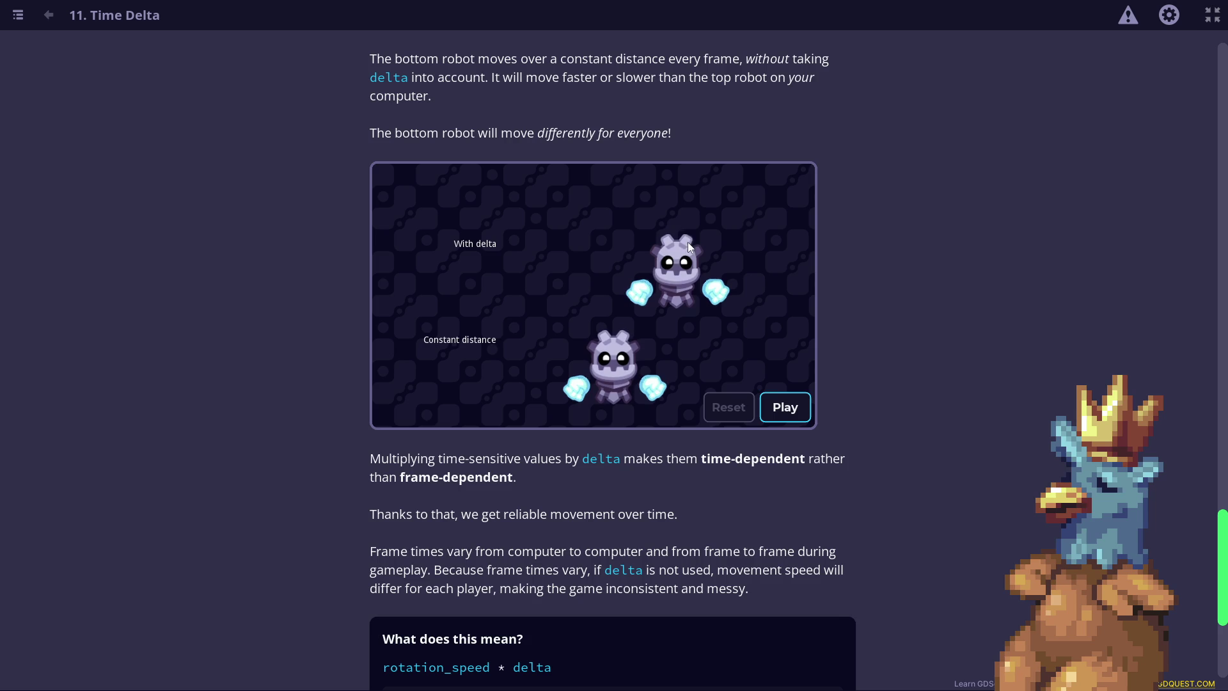
pyautogui.scroll(3, 662, 235)
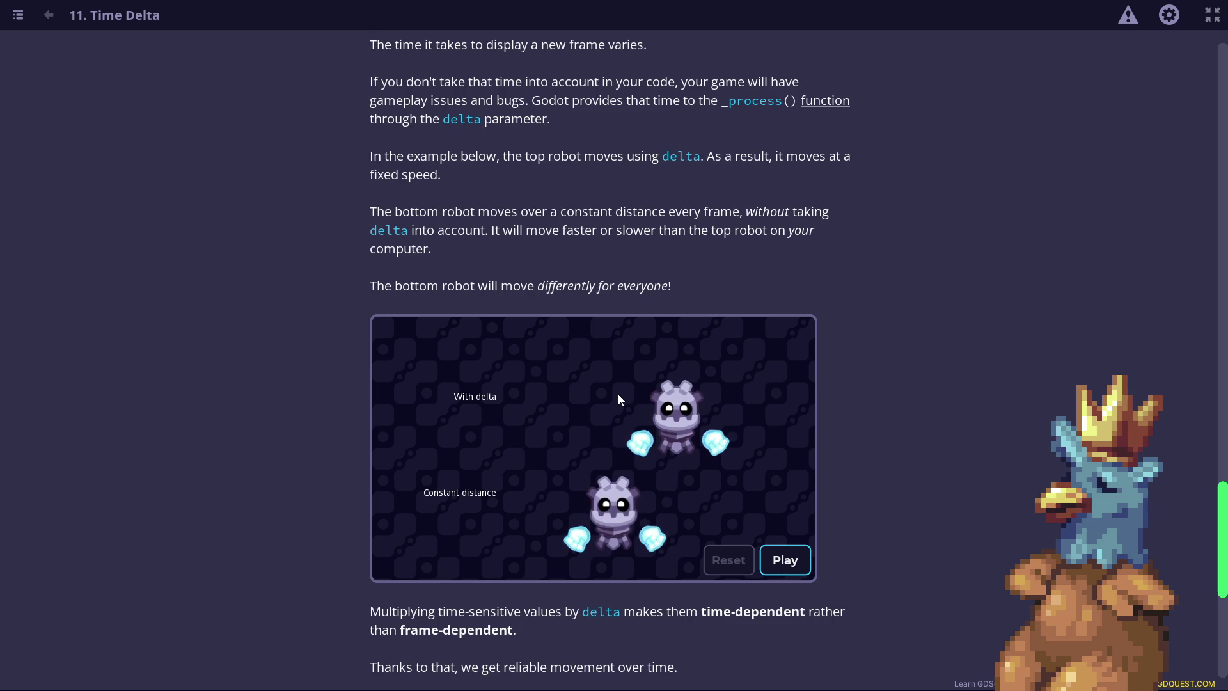
pyautogui.scroll(-3, 629, 451)
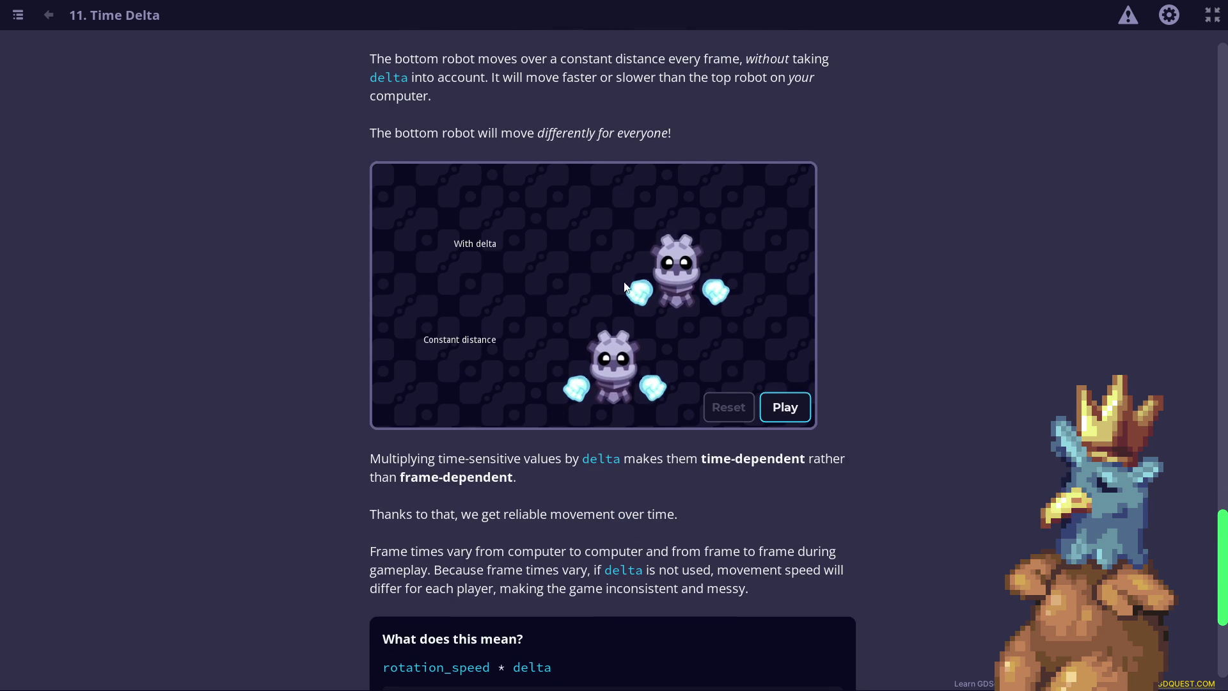
pyautogui.scroll(-5, 581, 211)
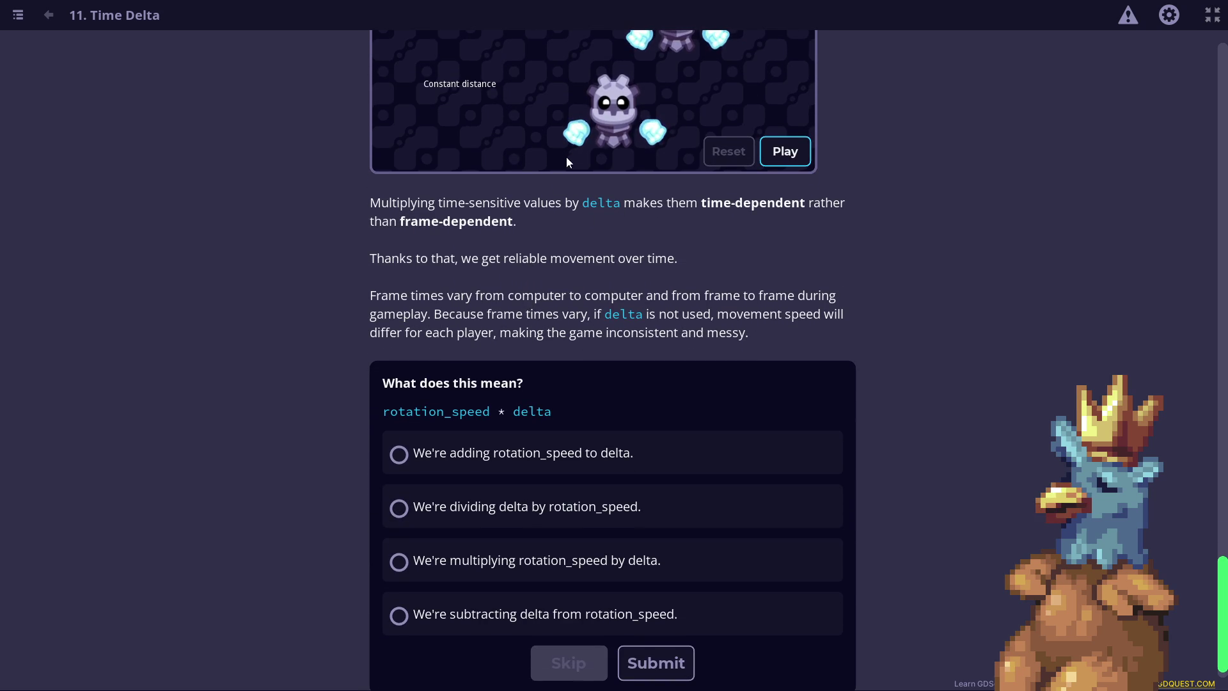
pyautogui.scroll(20, 563, 358)
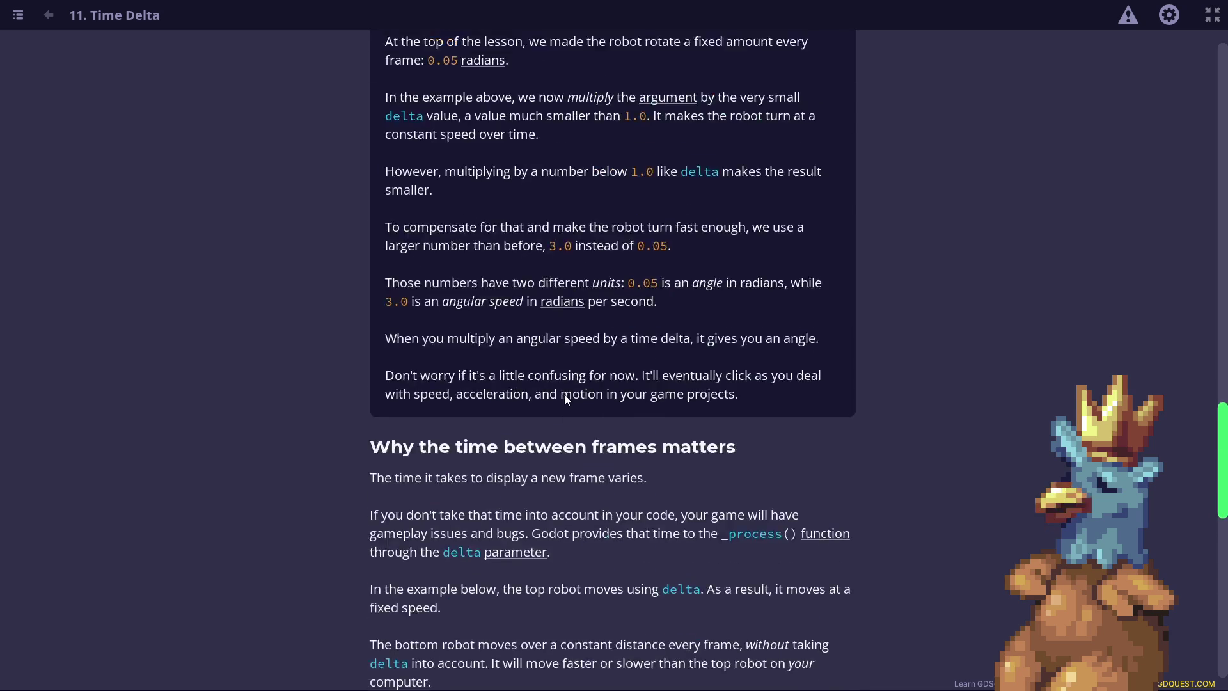
pyautogui.scroll(-1, 578, 358)
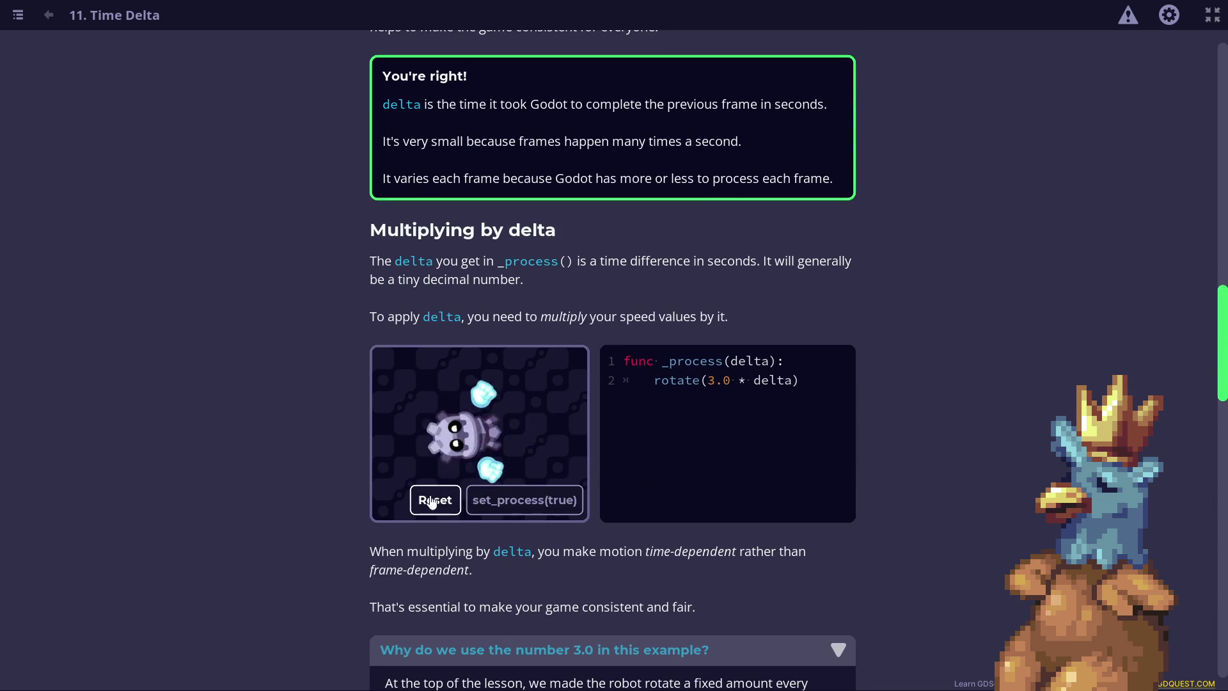
pyautogui.click(434, 498)
pyautogui.scroll(-15, 613, 293)
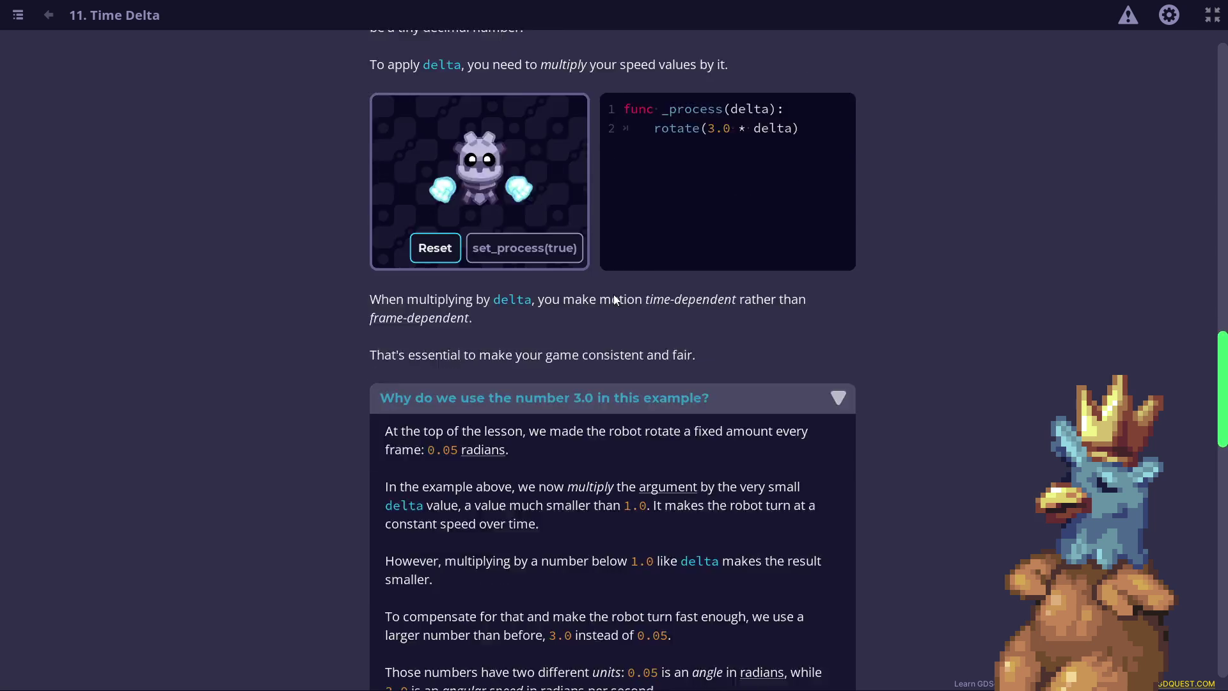
pyautogui.scroll(-6, 589, 277)
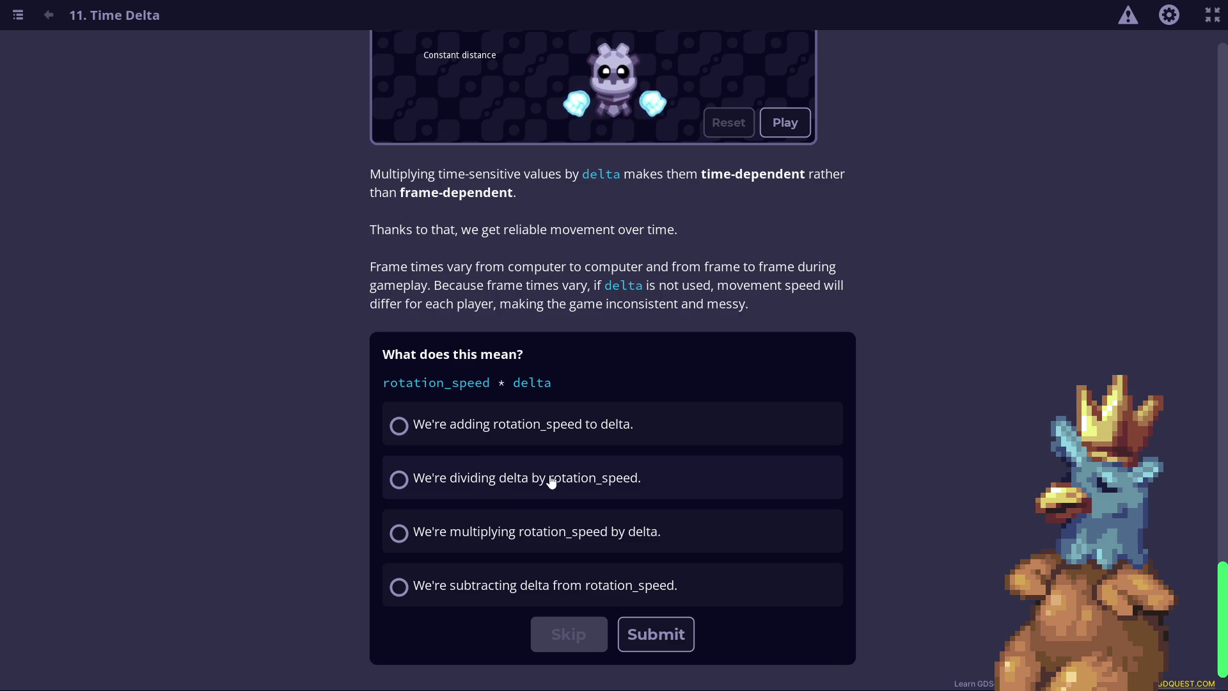
# Choose 'We're multiplying rotation_speed by delta.' as the quiz answer.
pyautogui.click(465, 536)
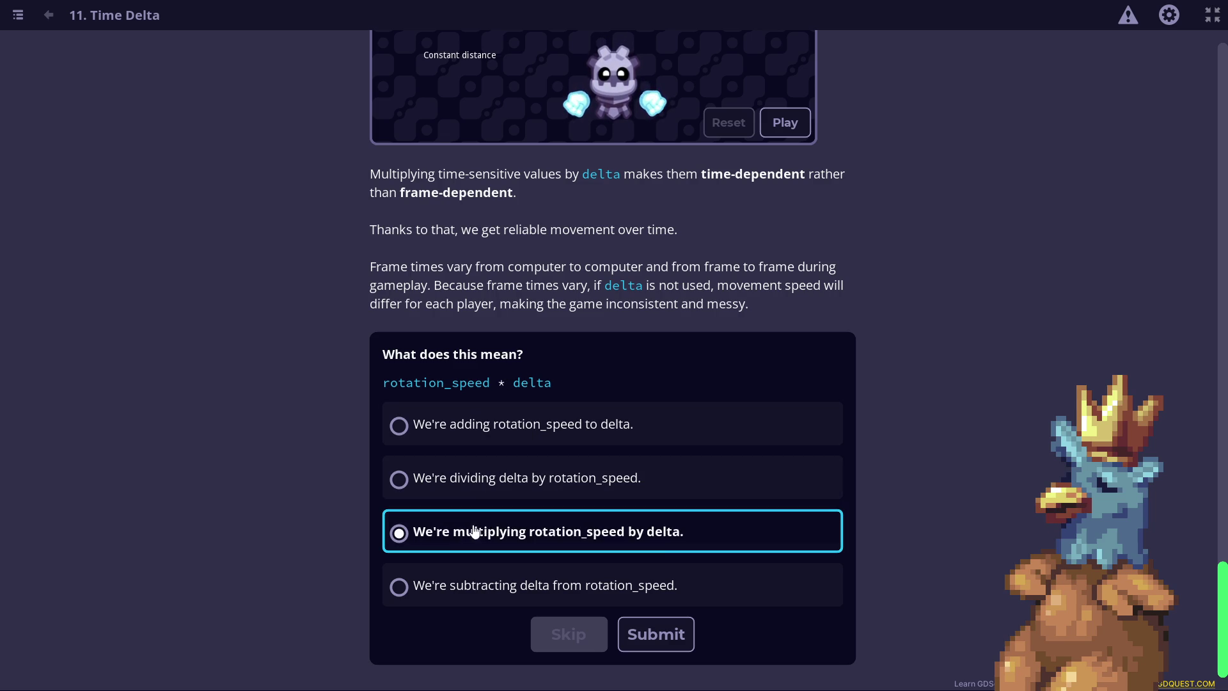
# Submit the quiz answer and open the Rotating Using Delta practice.
pyautogui.click(652, 637)
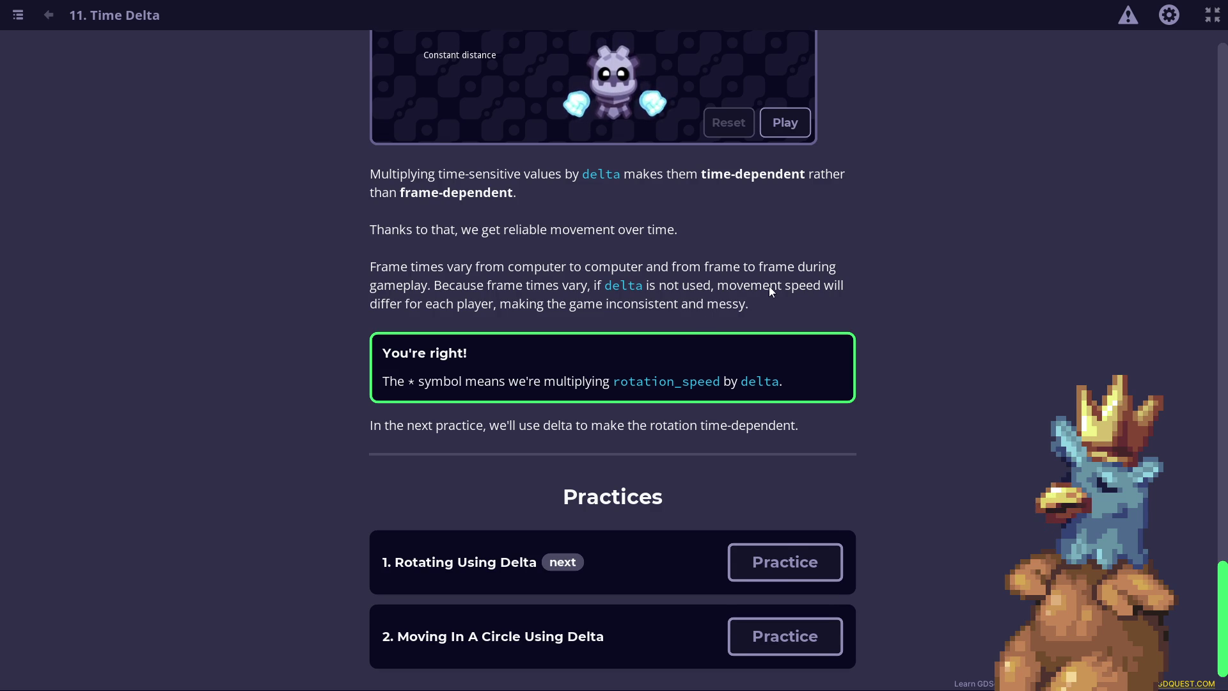
pyautogui.scroll(-1, 739, 381)
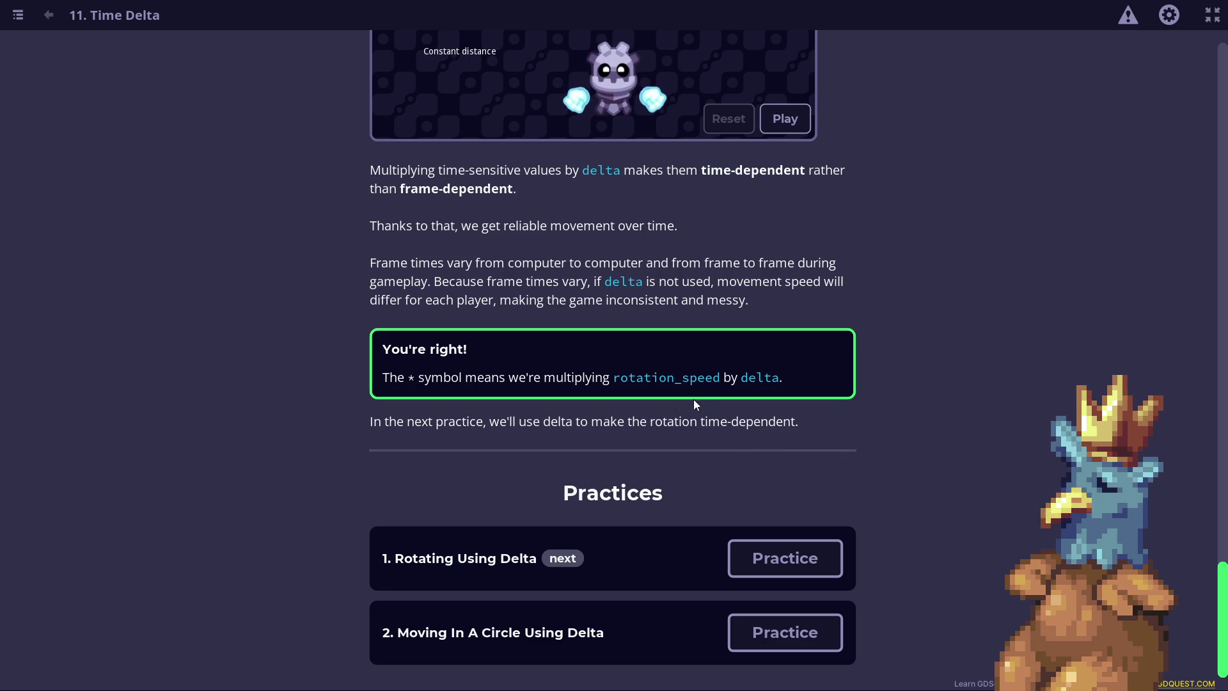
pyautogui.click(823, 557)
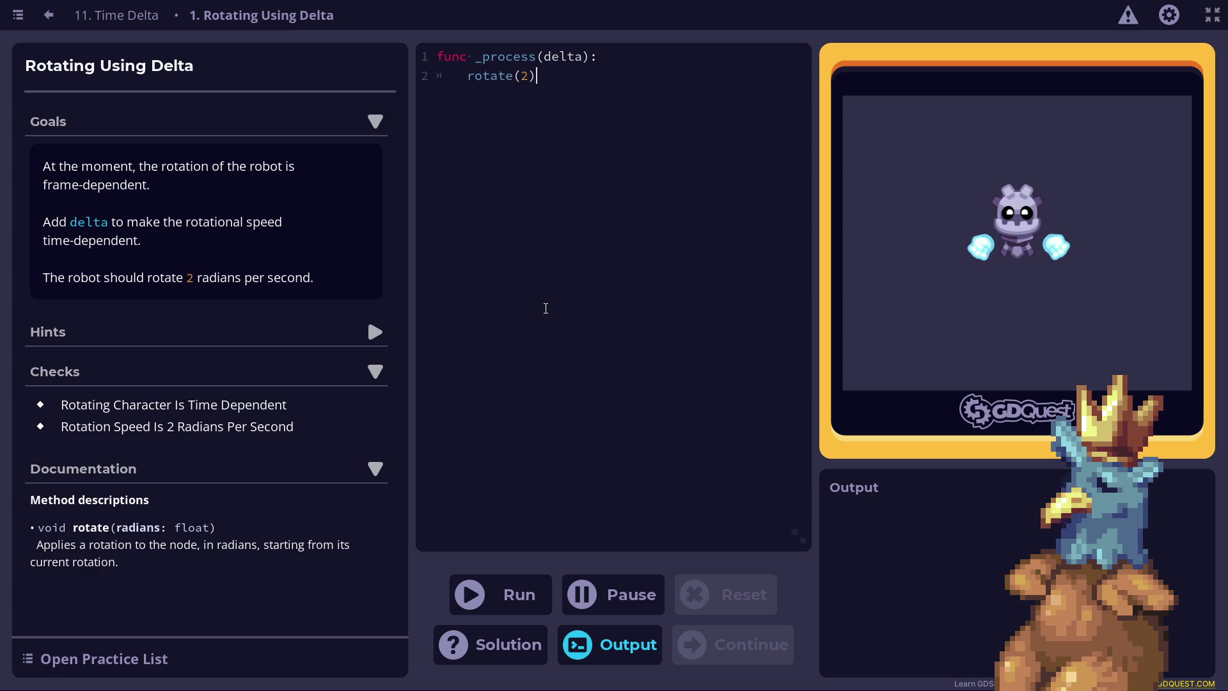
# Run the starter rotate(2) code, which fails both checks, and click into that line.
pyautogui.click(538, 583)
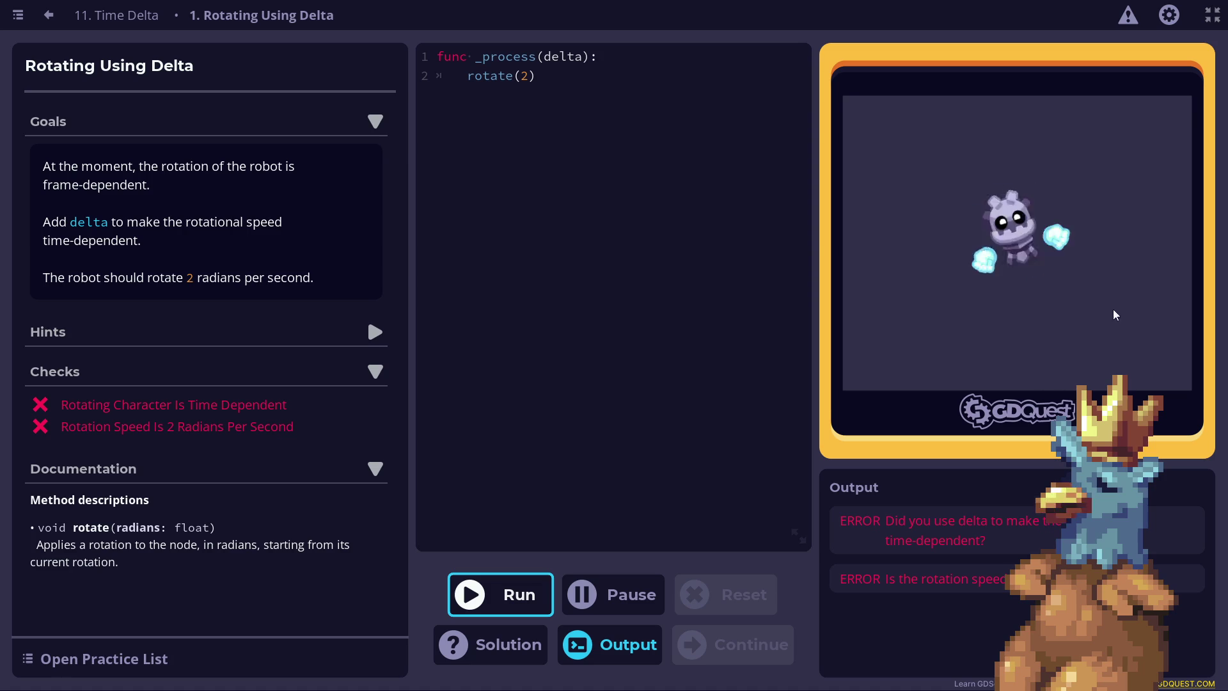
pyautogui.click(551, 224)
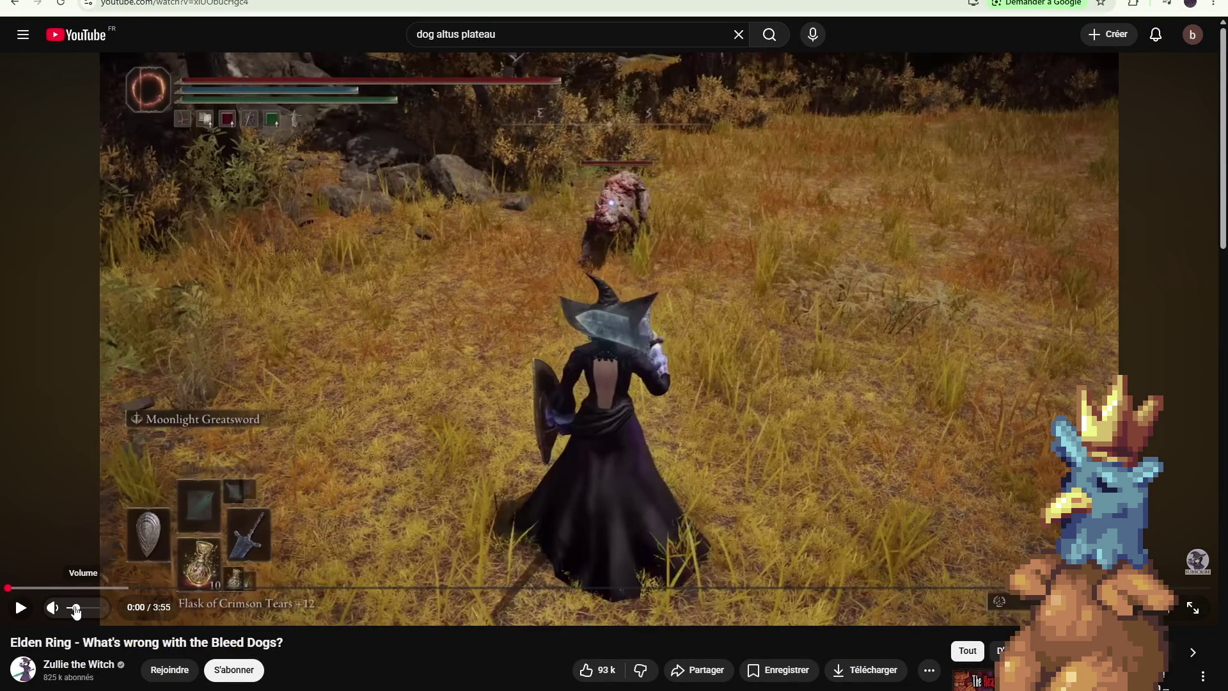
# Lower the Elden Ring Bleed Dogs video's volume slightly.
pyautogui.moveTo(76, 611); pyautogui.dragTo(71, 609)
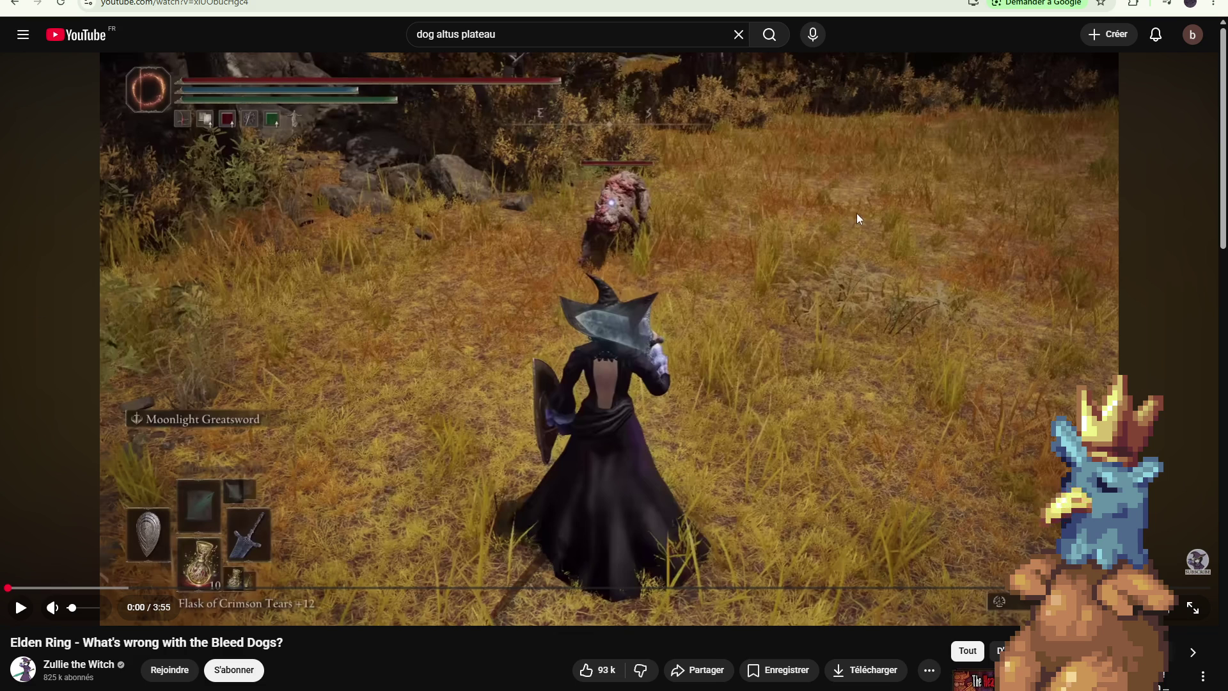
# Play the Elden Ring Bleed Dogs video.
pyautogui.click(819, 238)
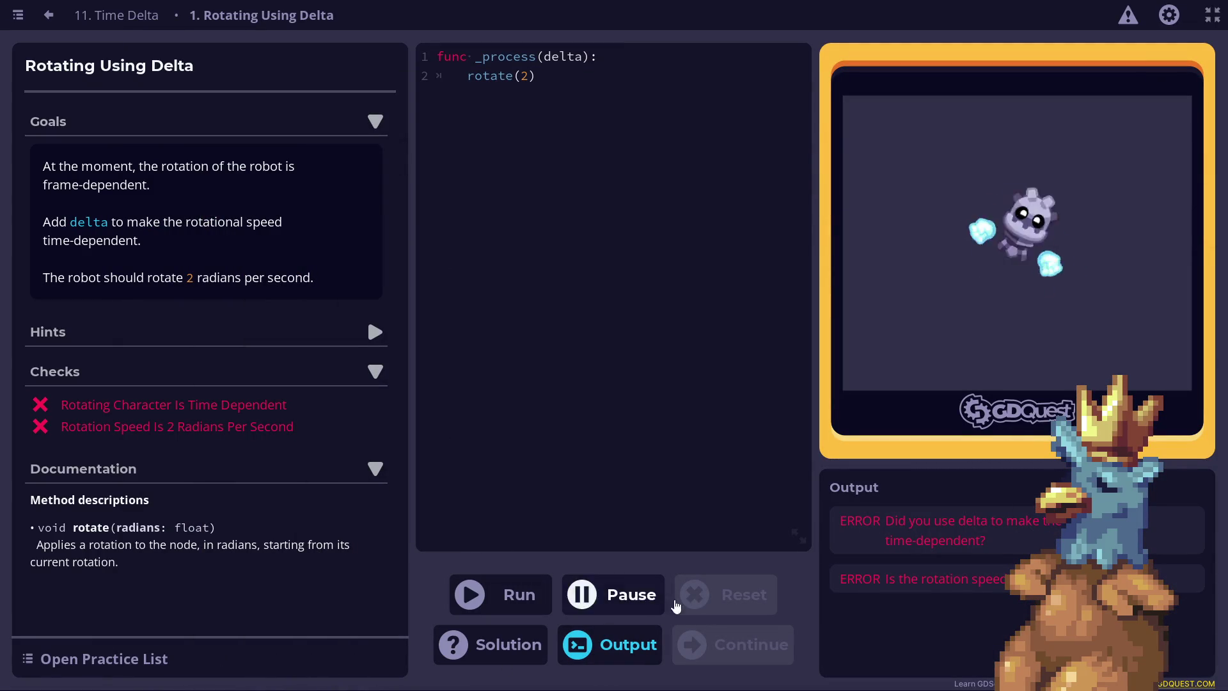
# Return to the Time Delta lesson and reopen the Rotating Using Delta practice with its errors cleared.
pyautogui.click(709, 596)
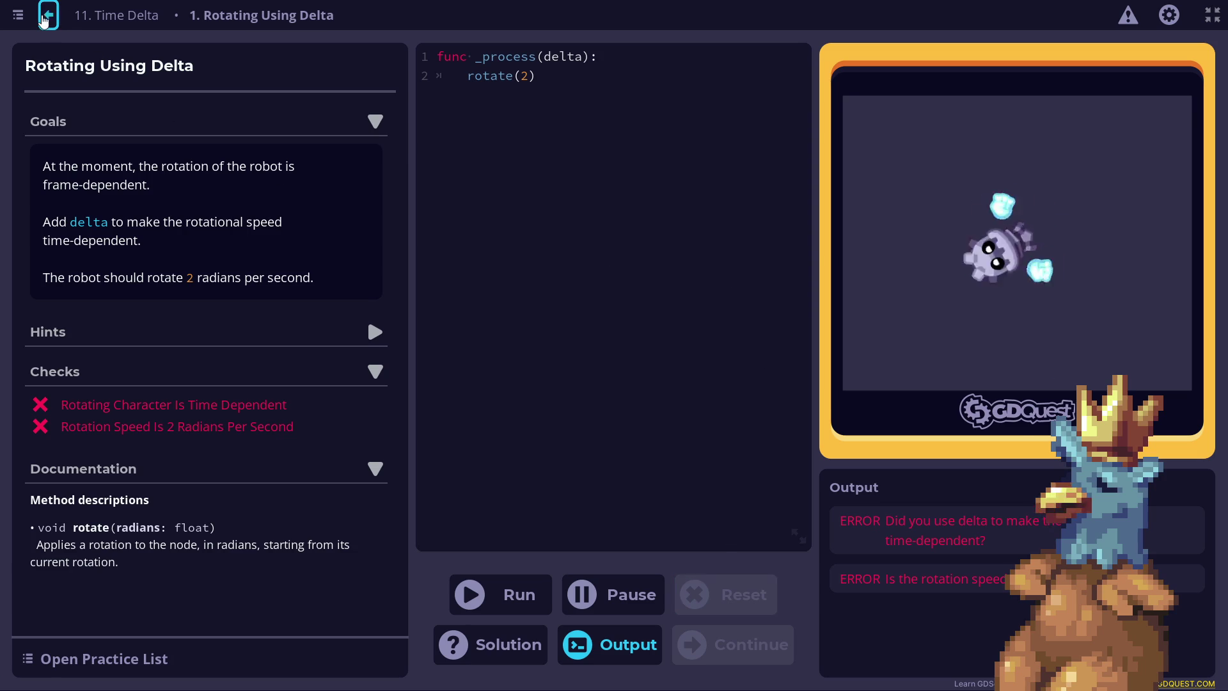
pyautogui.click(49, 15)
pyautogui.click(760, 559)
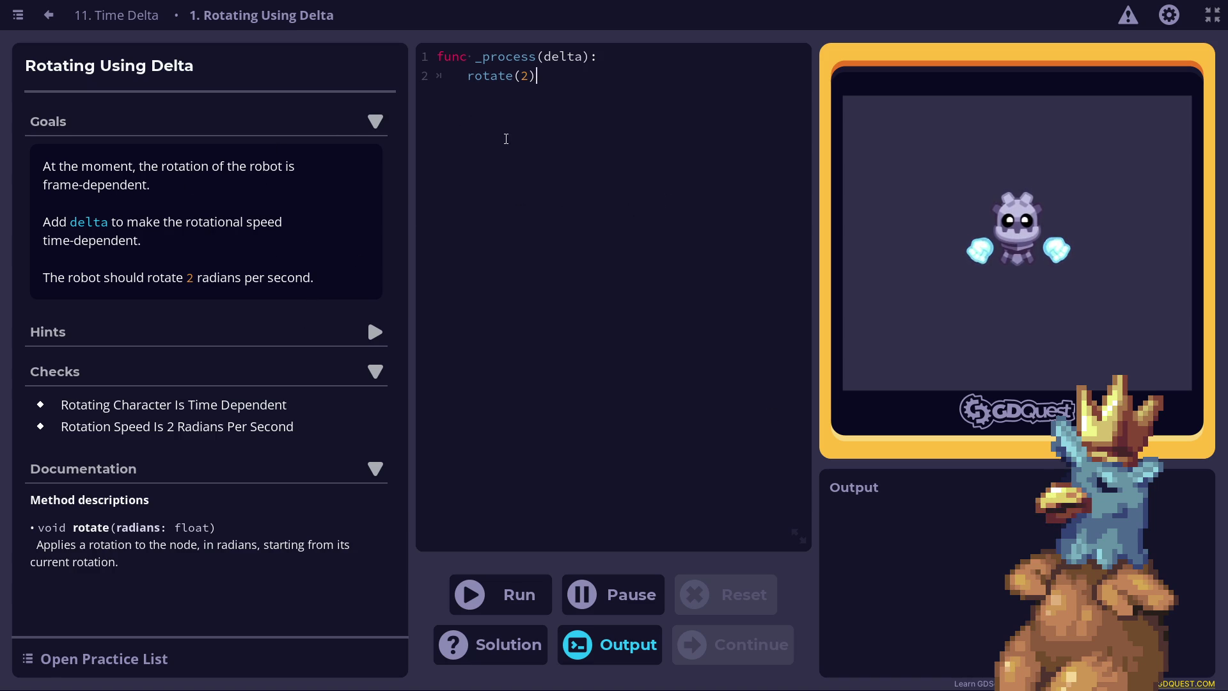
# Change rotate(2) to rotate(2*delta), run it to pass both checks, and remain in the practice.
pyautogui.click(531, 82)
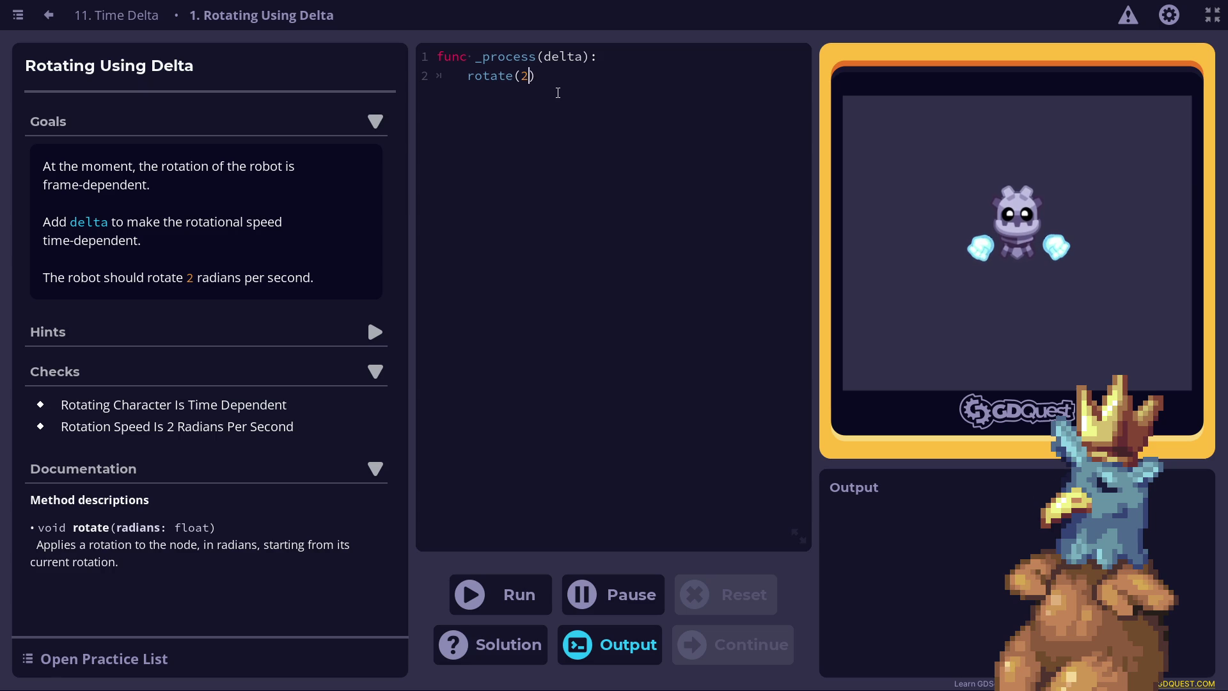
pyautogui.write('8')
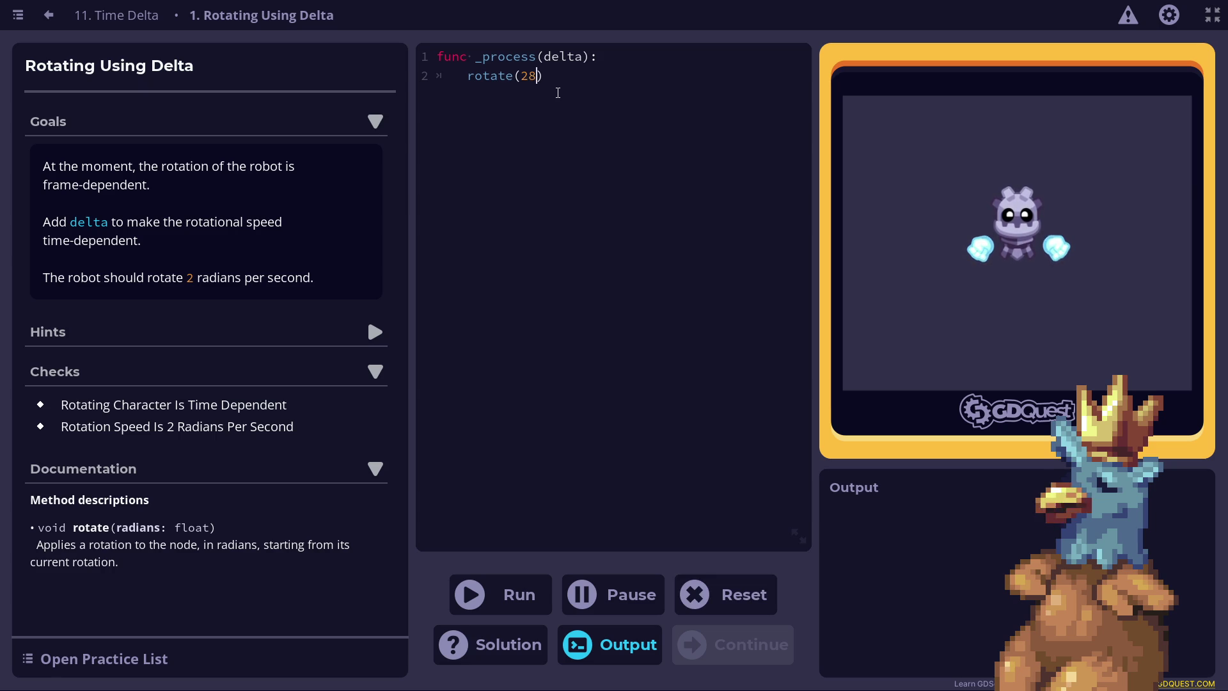
pyautogui.press('BackSpace')
pyautogui.write('*')
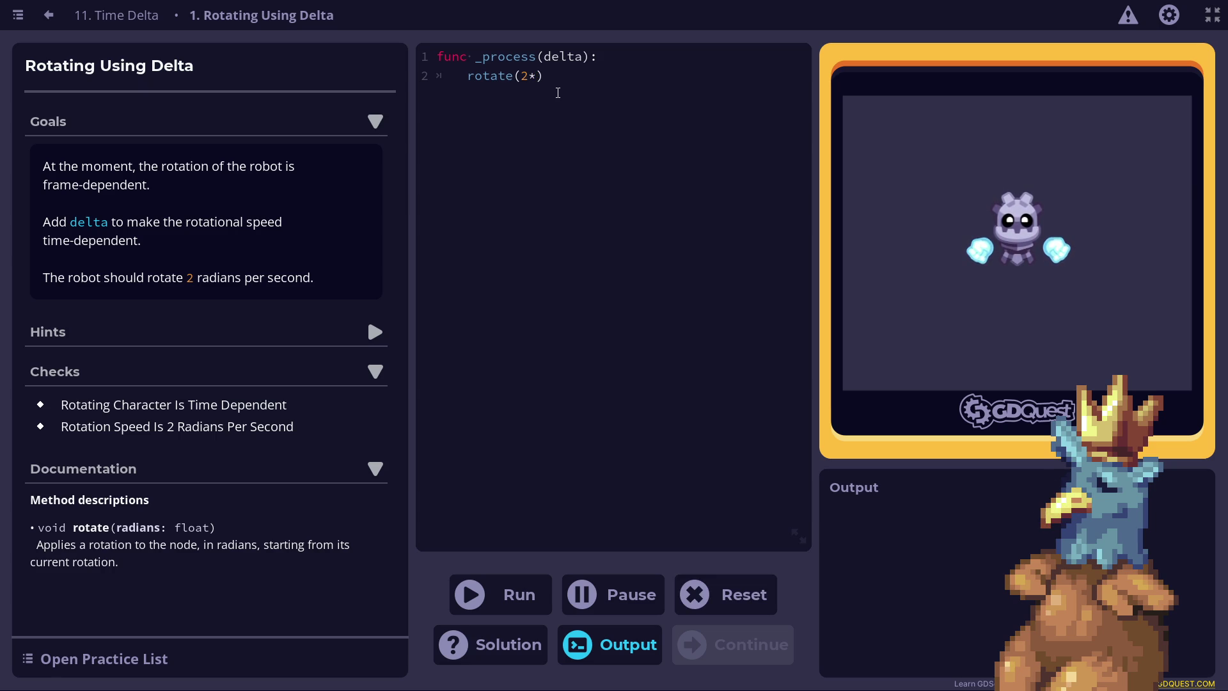
pyautogui.write('delta')
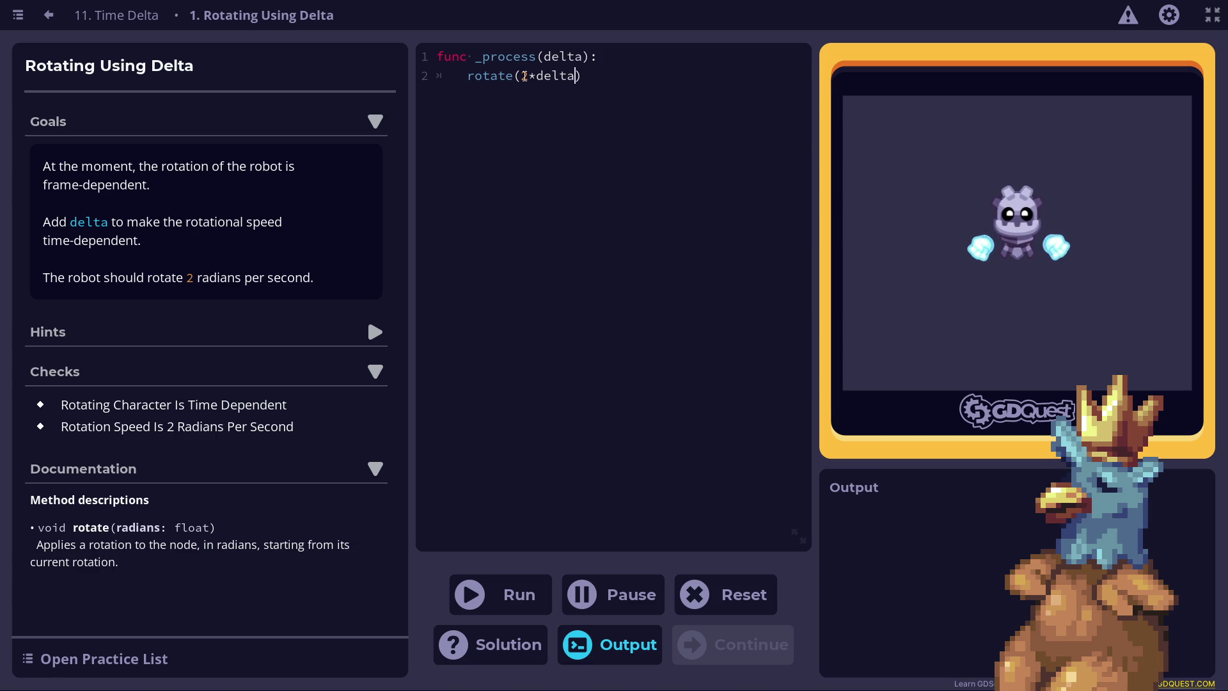
pyautogui.click(507, 596)
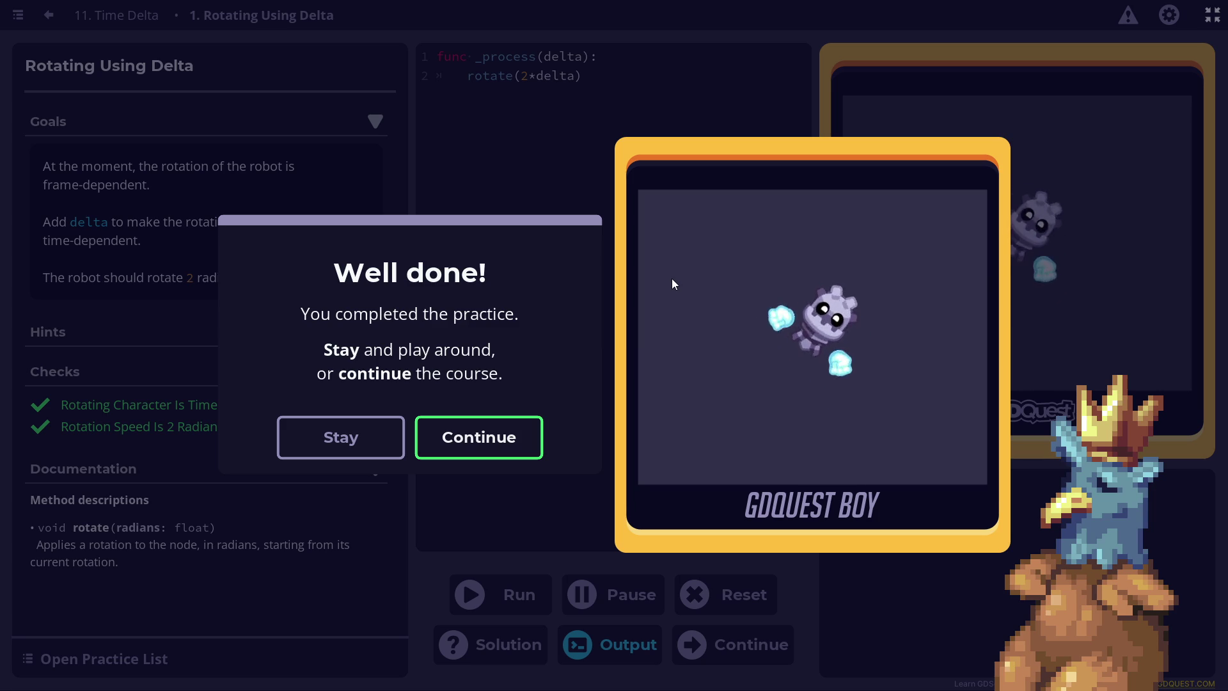
pyautogui.click(291, 455)
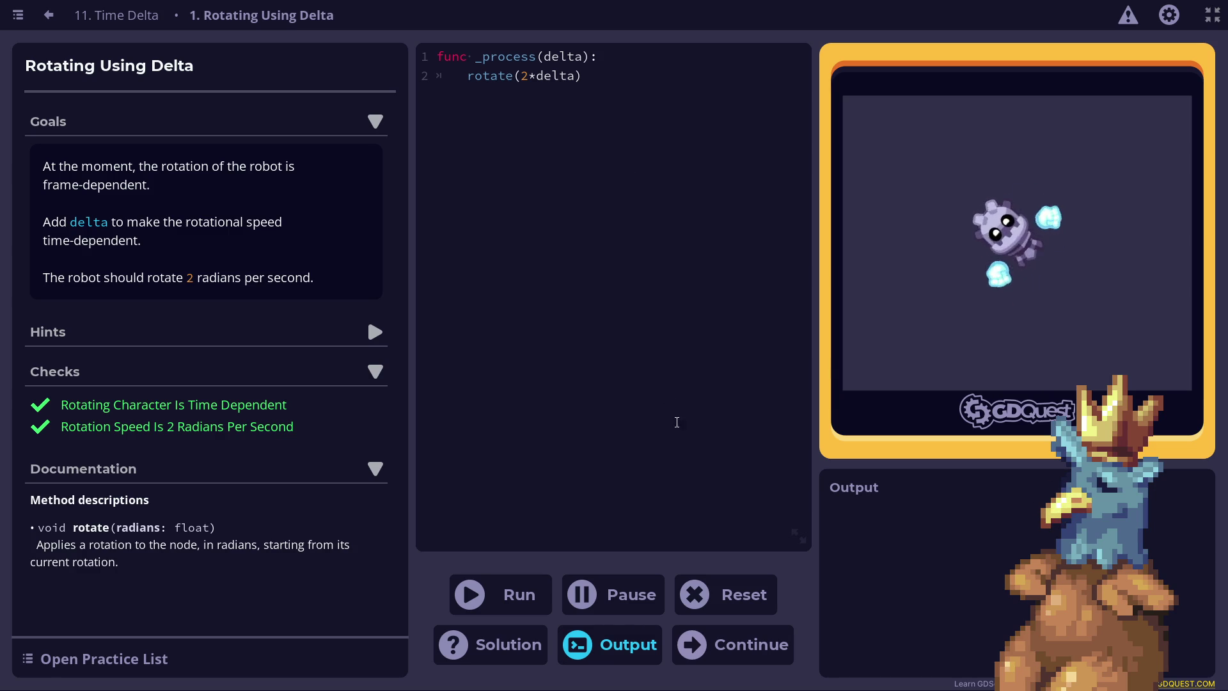
# Advance to the Moving in a Circle Using Delta practice.
pyautogui.click(756, 648)
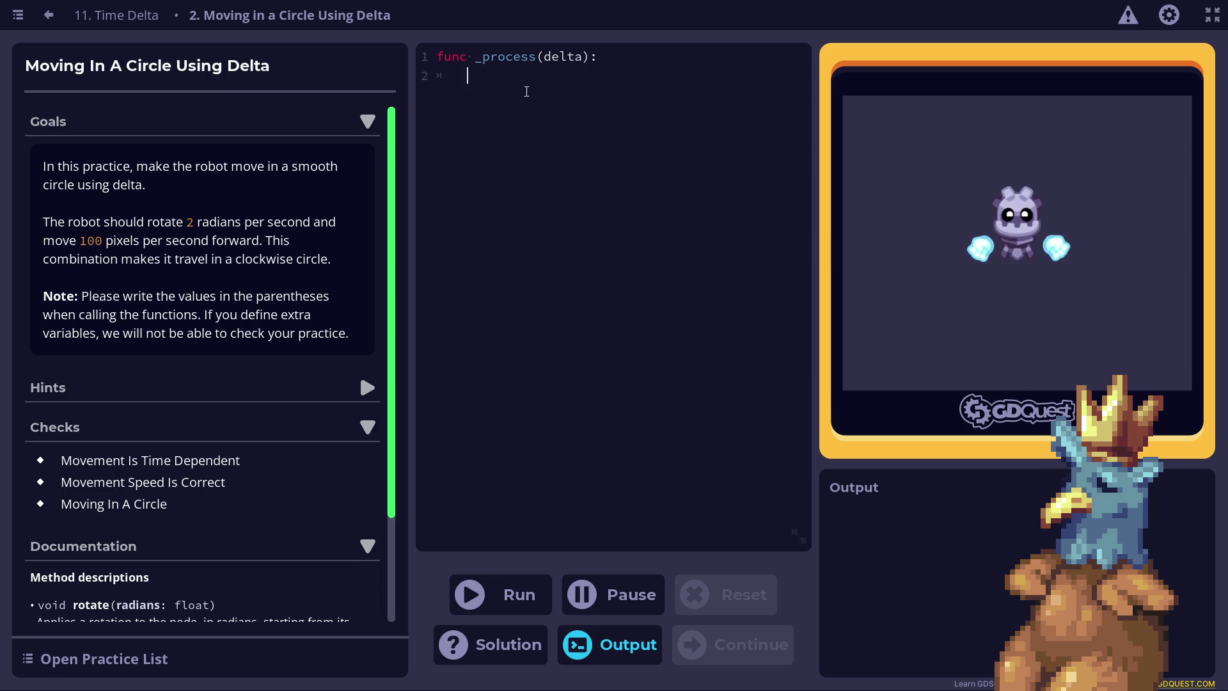
# Write move_local_x(100) on line 2 inside _process(delta).
pyautogui.write('move_local')
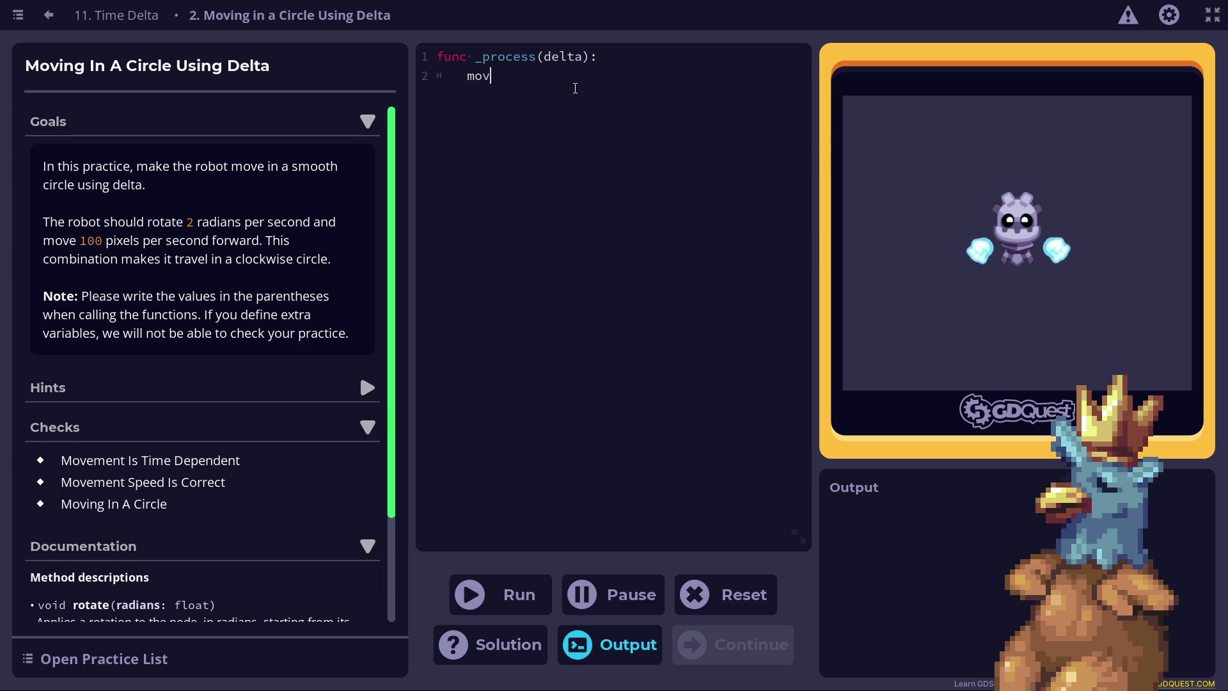
pyautogui.press('BackSpace')
pyautogui.press('BackSpace')
pyautogui.press('BackSpace')
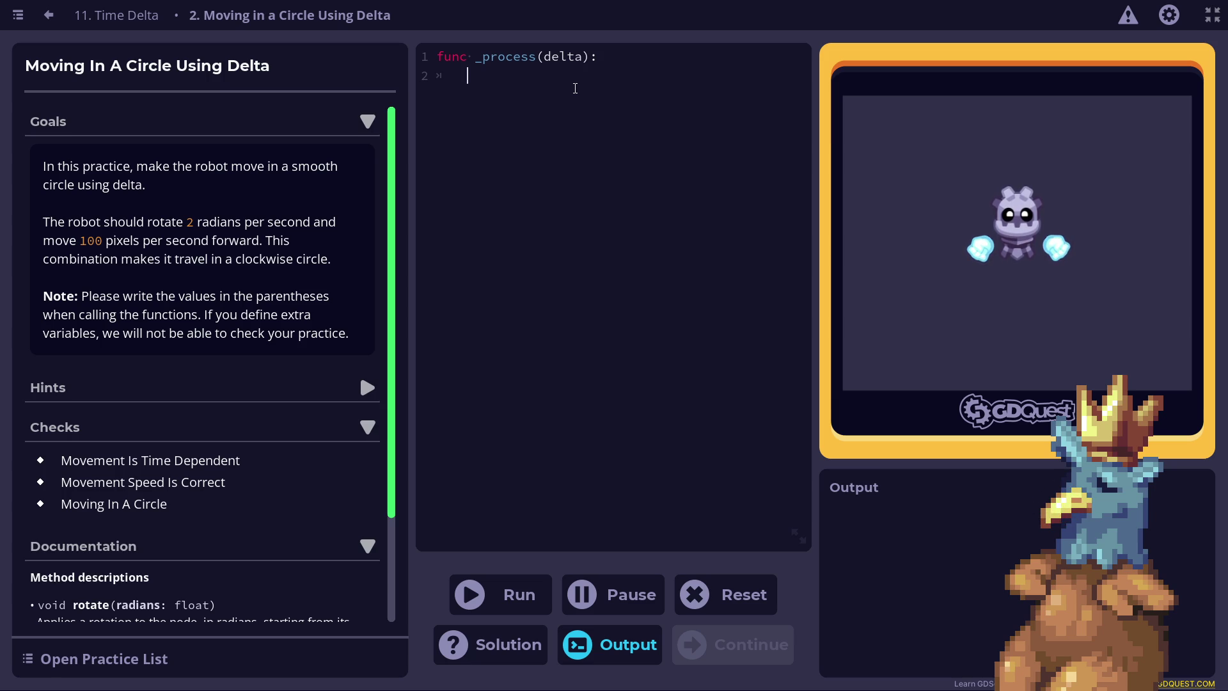
pyautogui.write('move_local_x')
pyautogui.write('(')
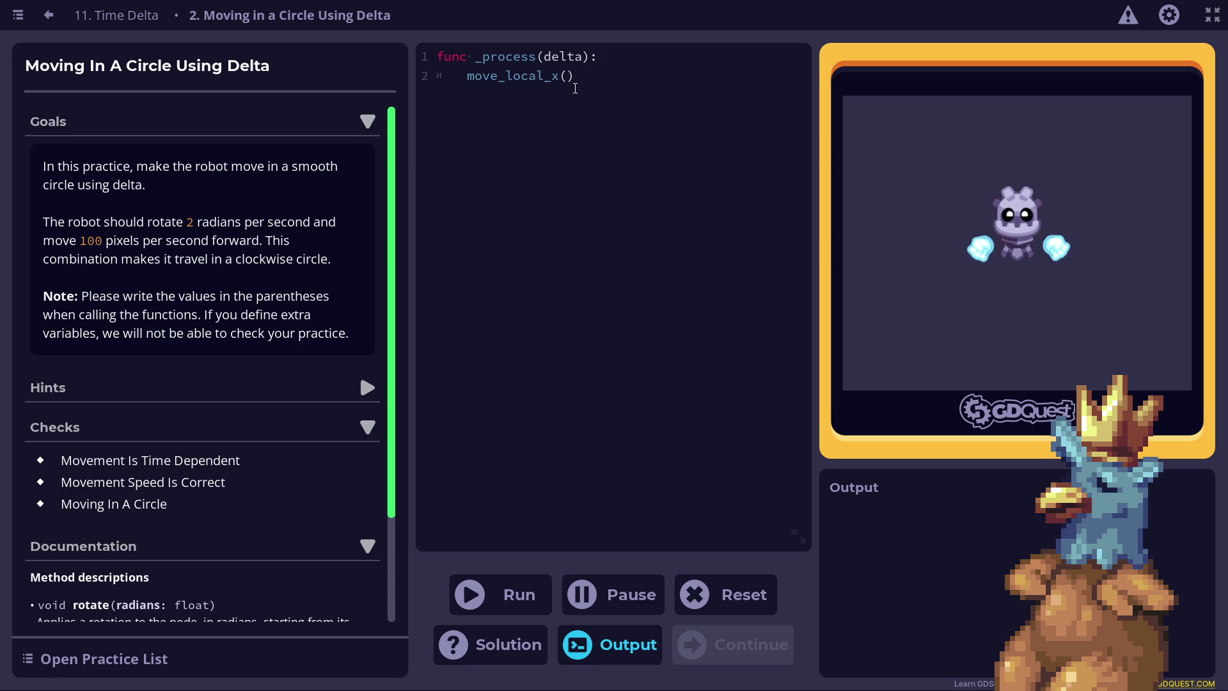
pyautogui.write('100')
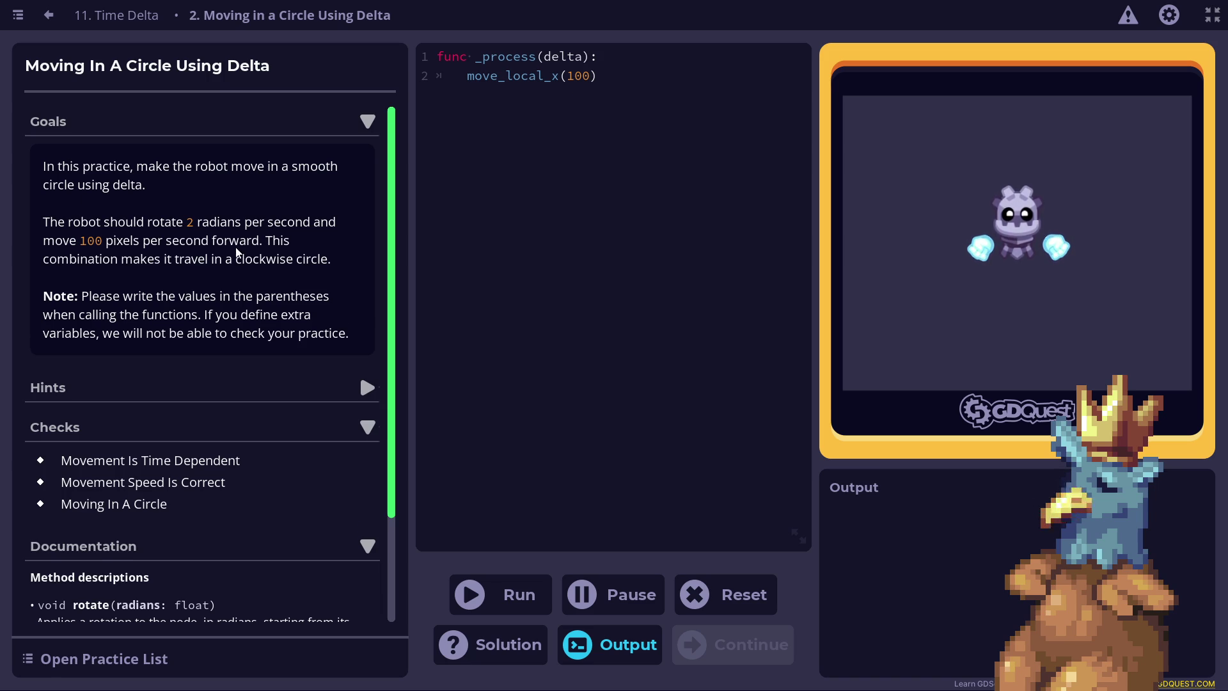
# Add rotate(2*delta) on line 3 and run the code.
pyautogui.scroll(-5, 242, 213)
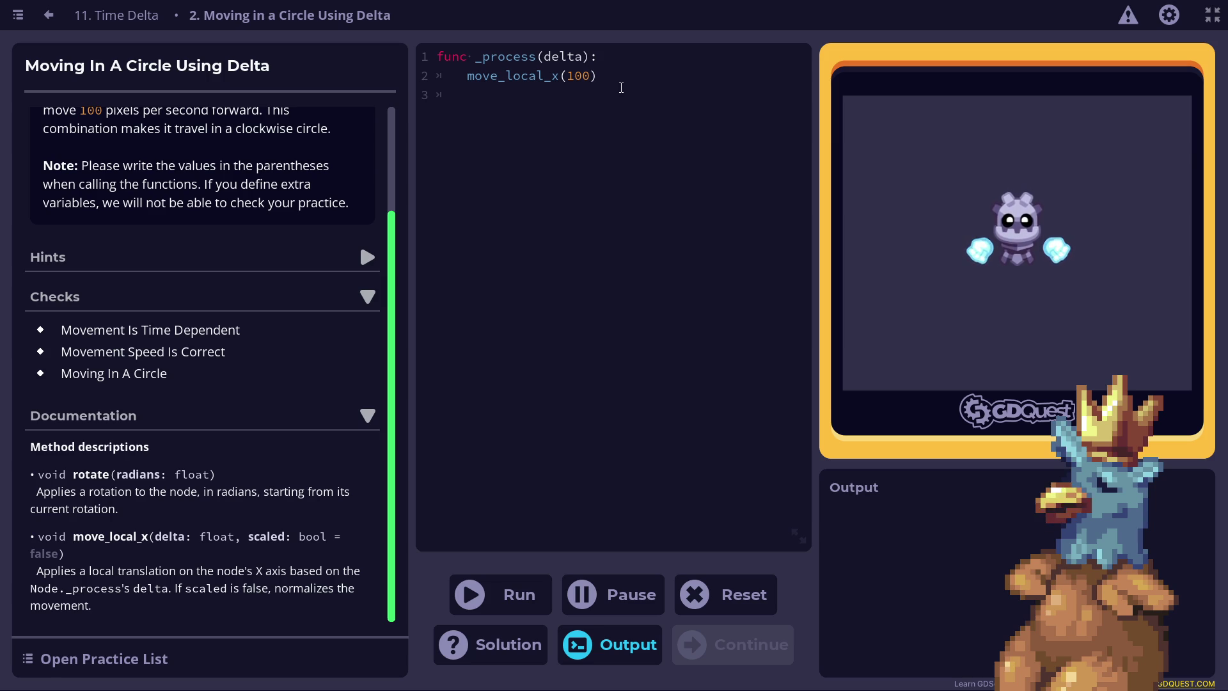
pyautogui.write('rotate(')
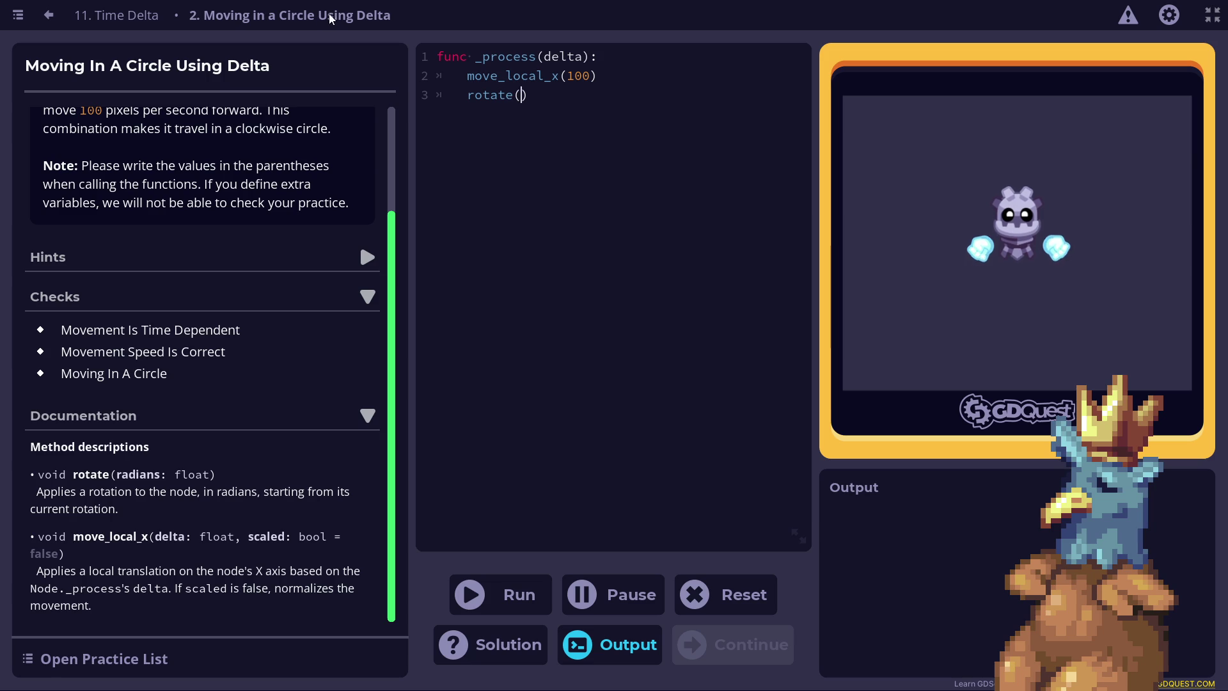
pyautogui.scroll(2, 279, 274)
pyautogui.write('2')
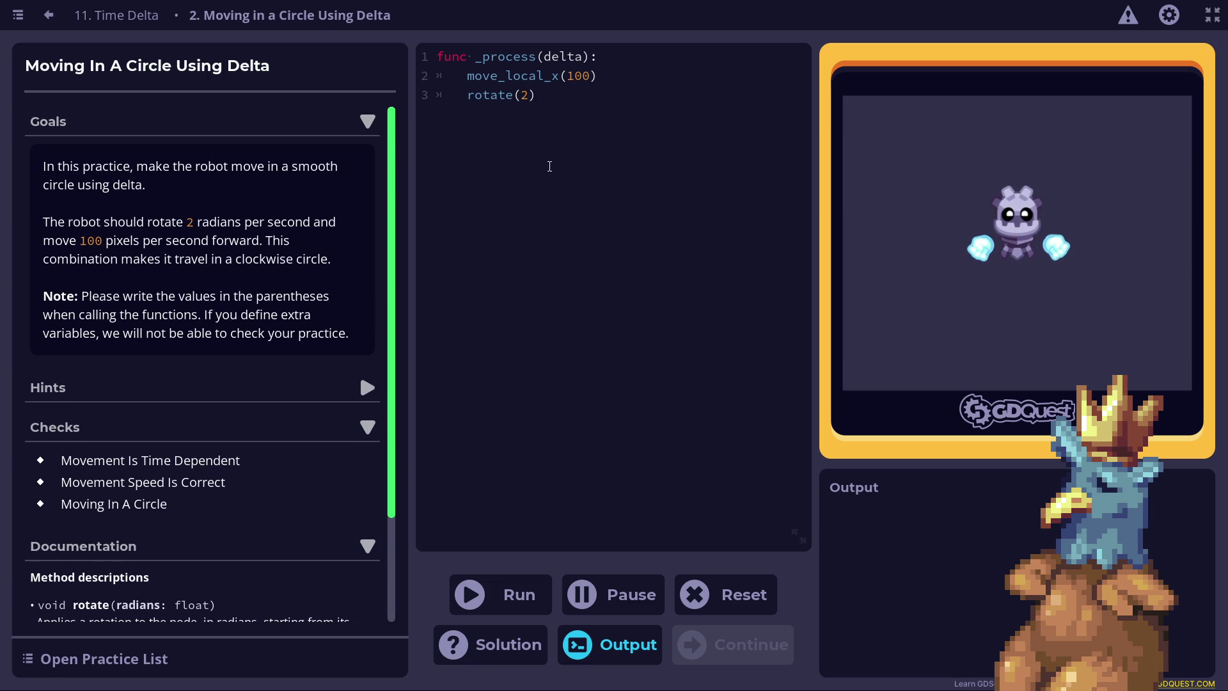
pyautogui.write('*delta')
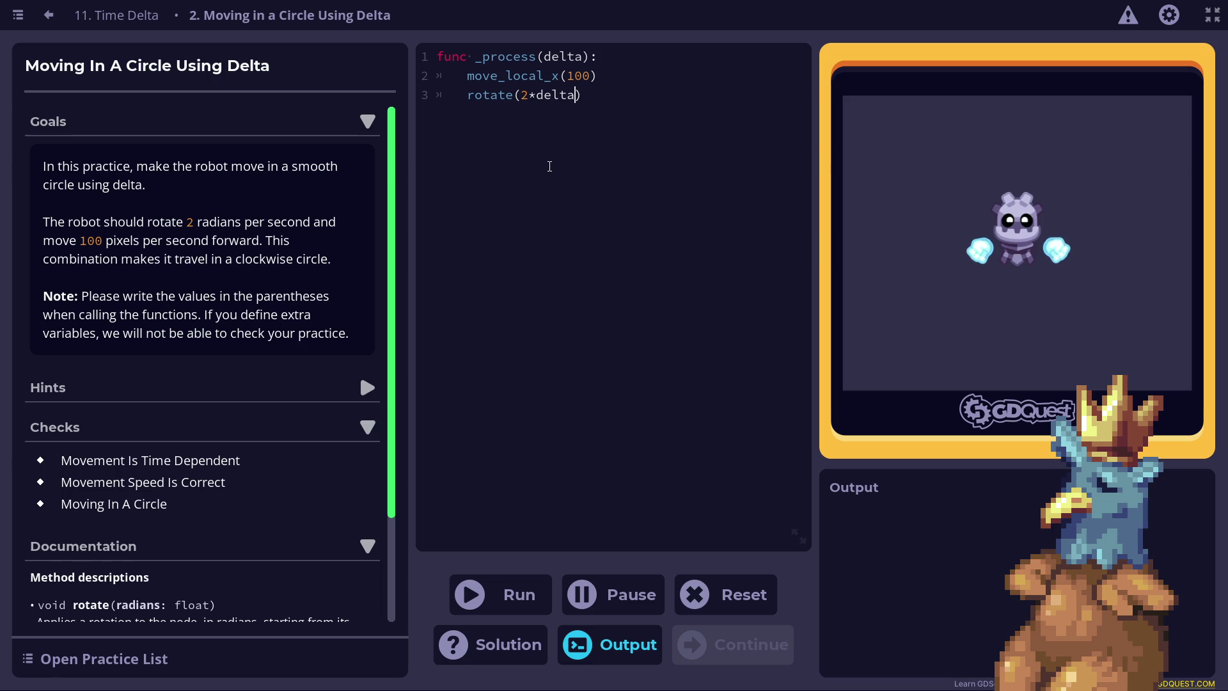
pyautogui.click(511, 593)
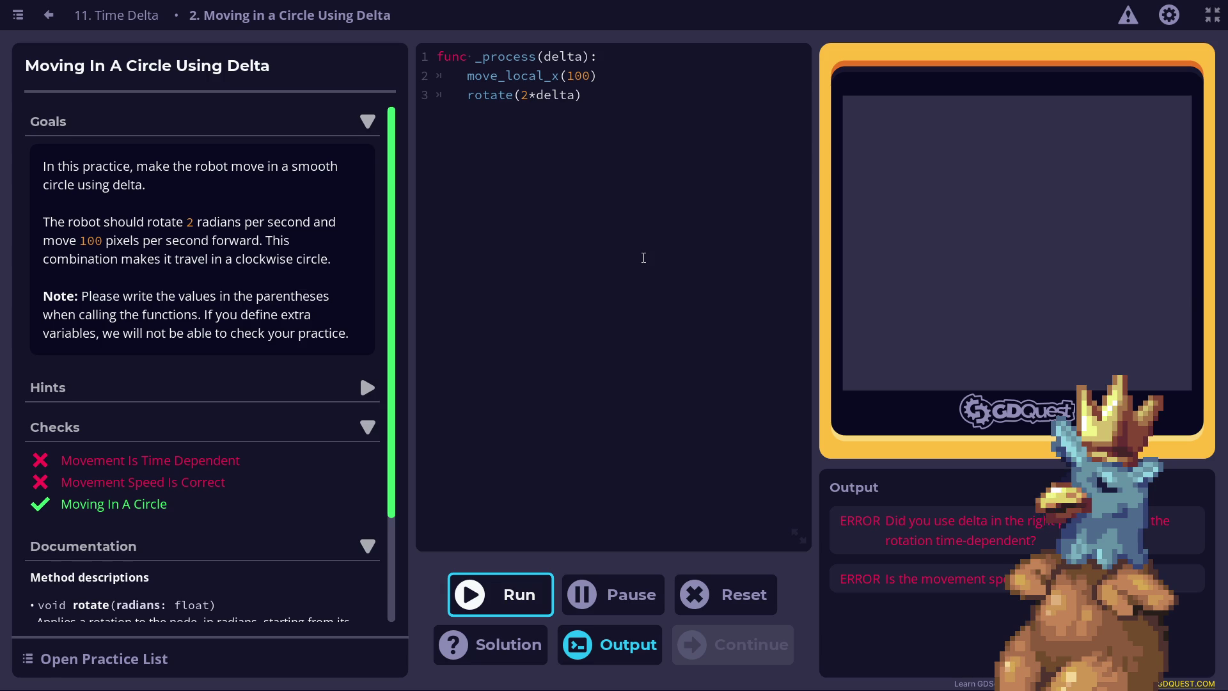
# Put the cursor after the movement amount 100 on line 2.
pyautogui.click(593, 71)
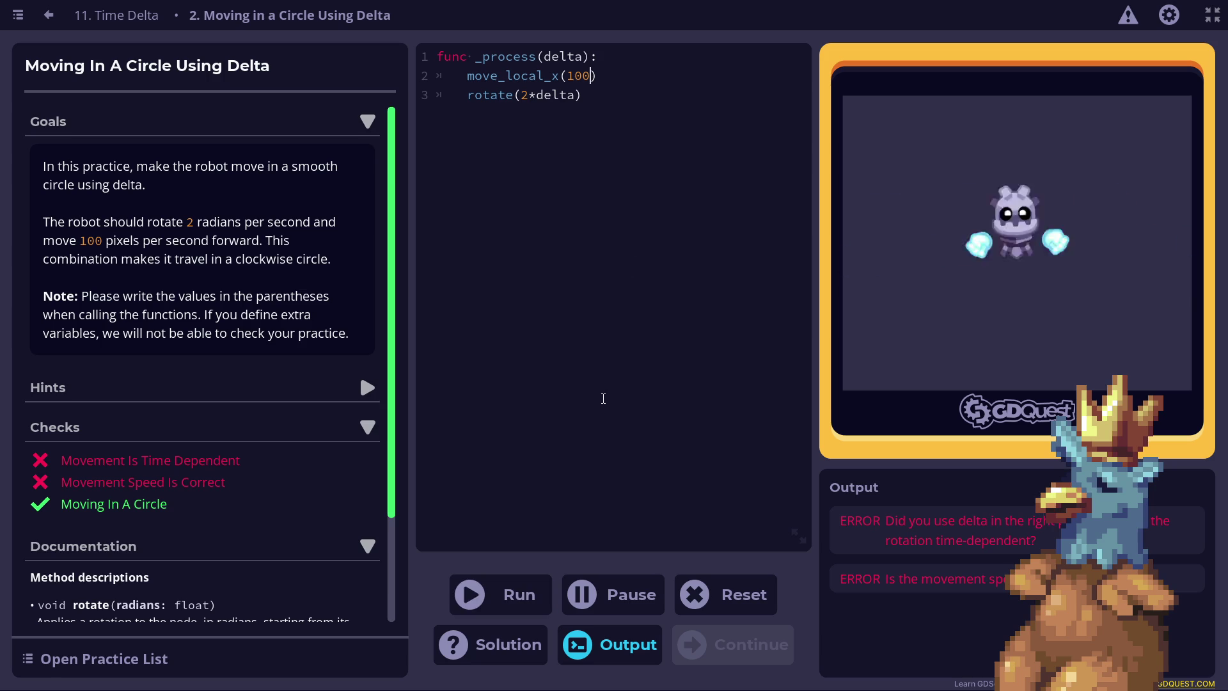
# Make line 2 move_local_x(100*delta) and run, passing all three checks.
pyautogui.write('*delta')
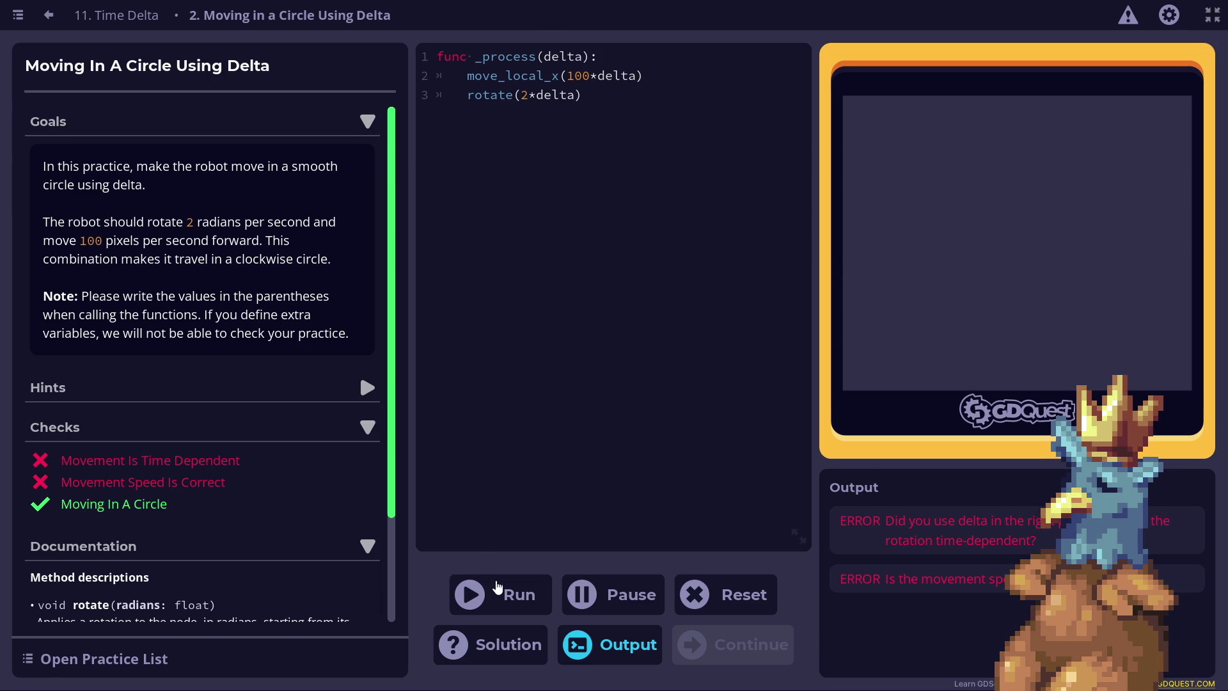
pyautogui.click(498, 604)
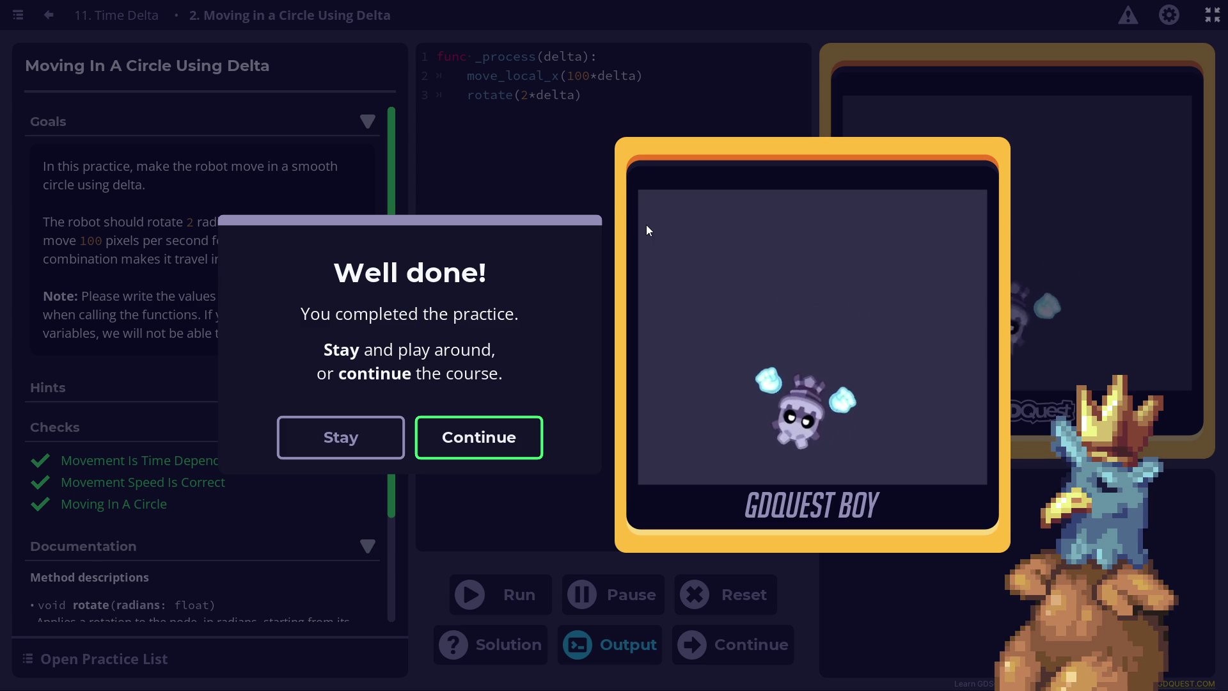
# Dismiss the Well done message and stay on the finished practice.
pyautogui.click(486, 440)
pyautogui.click(543, 420)
pyautogui.scroll(-1, 157, 318)
pyautogui.scroll(-3, 156, 318)
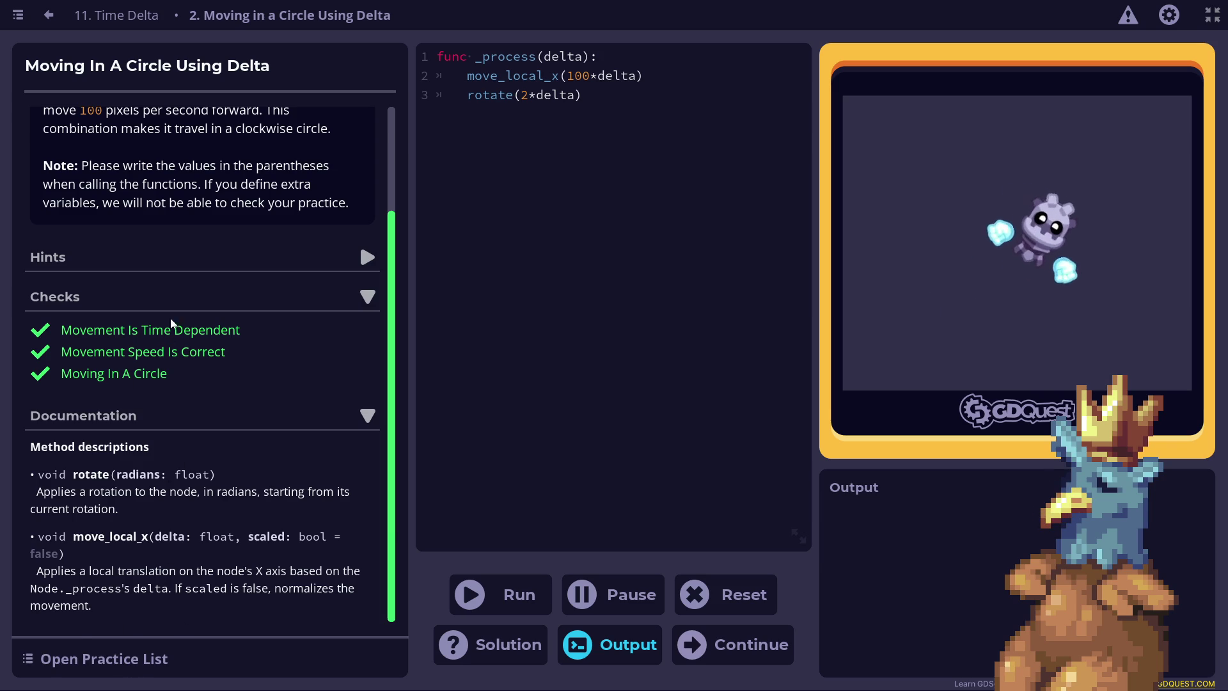
# Reveal Hint 1 and Hint 2, then show the suggested solution.
pyautogui.click(157, 269)
pyautogui.click(119, 295)
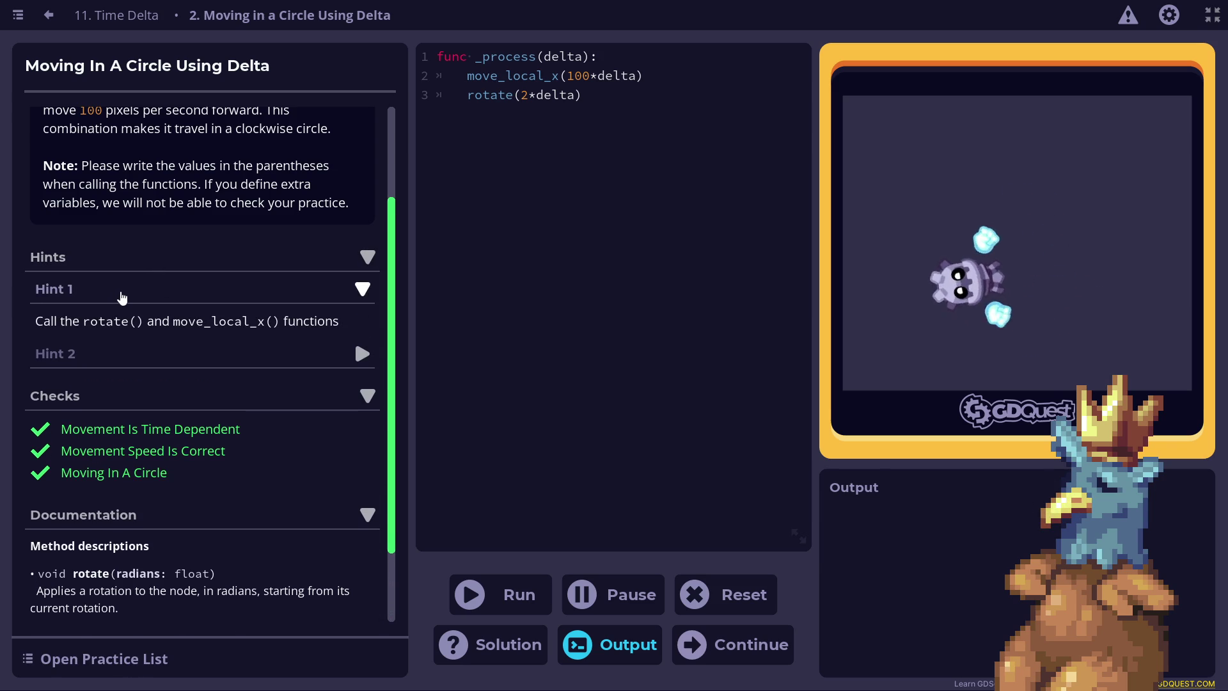
pyautogui.click(173, 353)
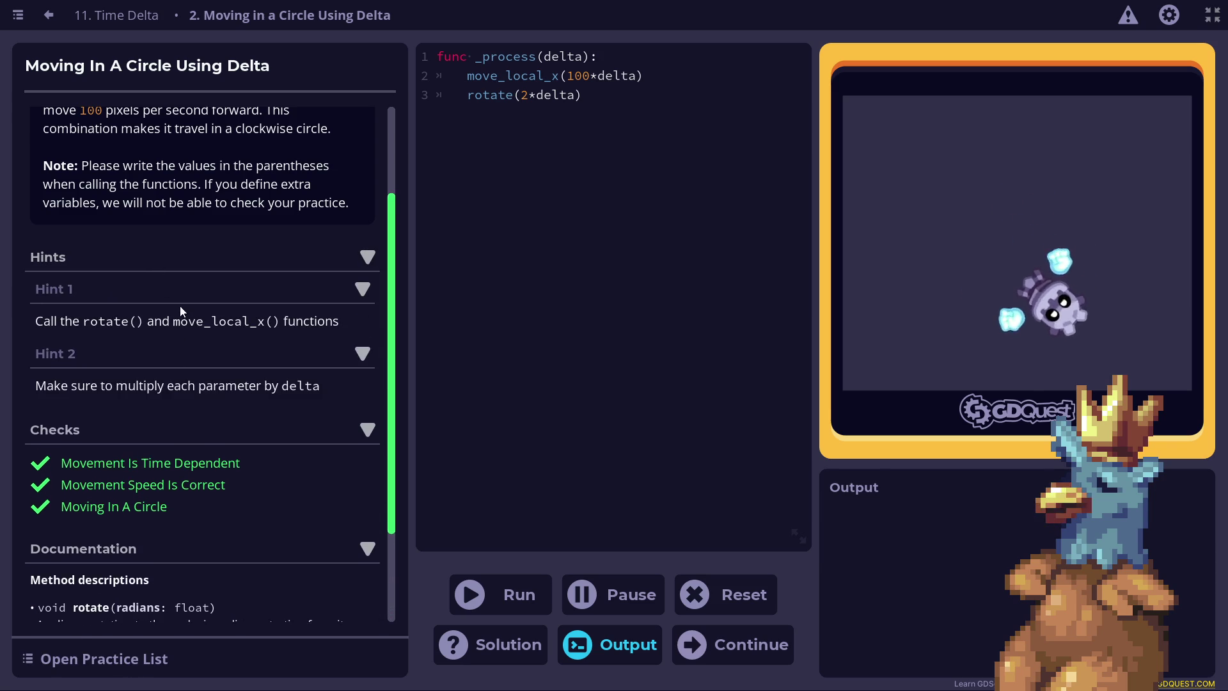
pyautogui.scroll(-3, 175, 322)
pyautogui.scroll(-1, 290, 282)
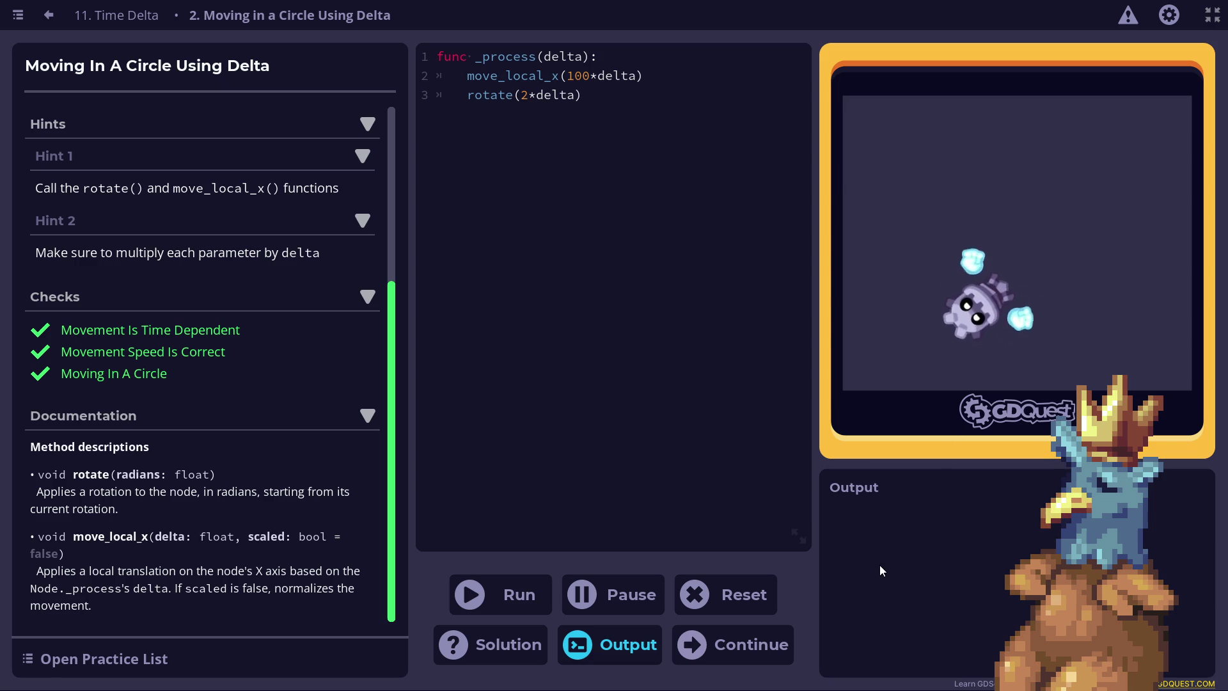
pyautogui.click(506, 644)
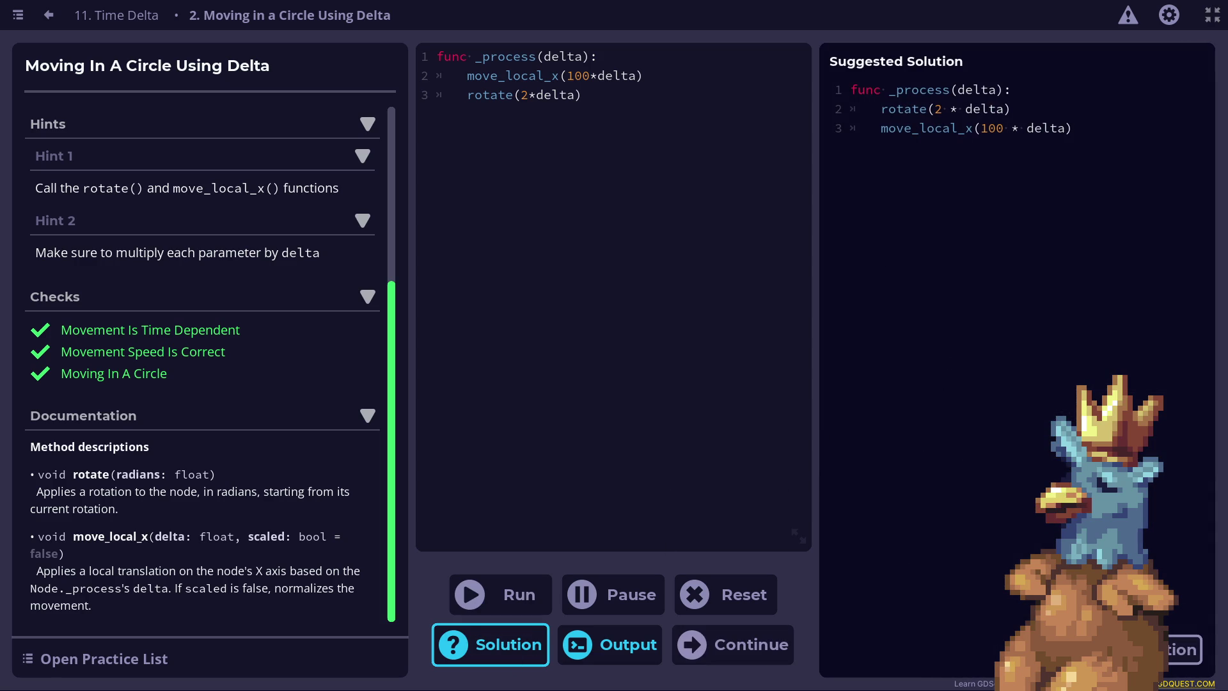
# Hide the solution, restore the game preview and output, and finish the practice.
pyautogui.click(505, 653)
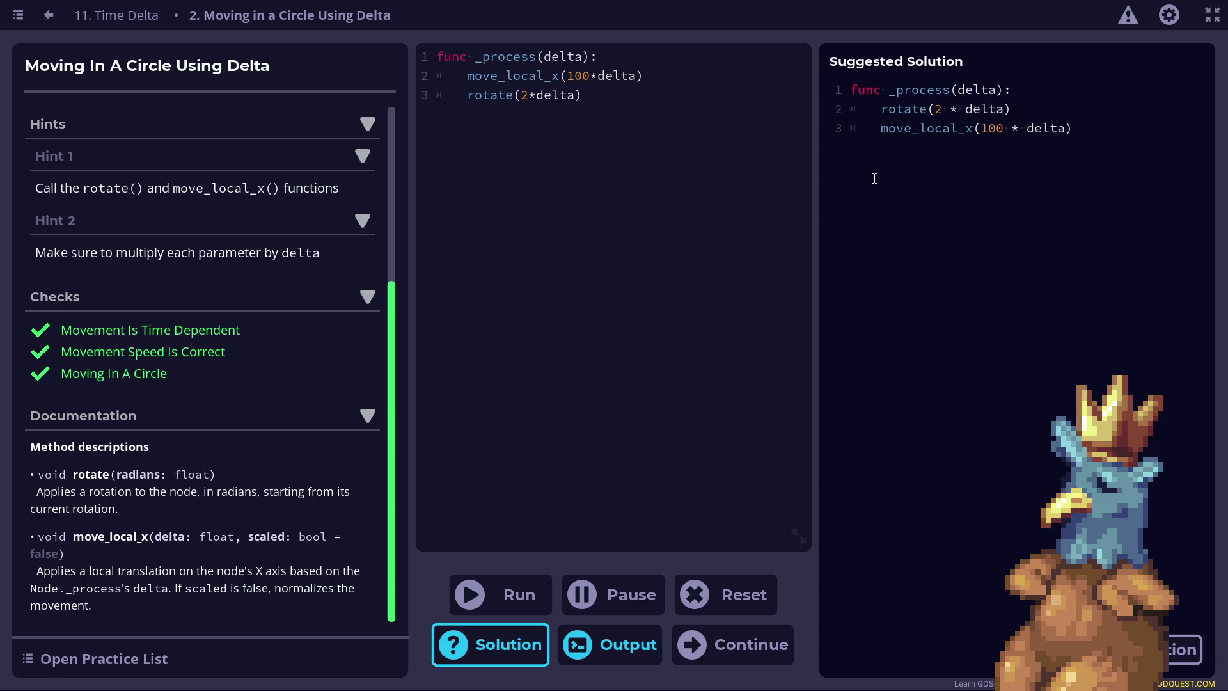
pyautogui.click(482, 642)
pyautogui.click(707, 665)
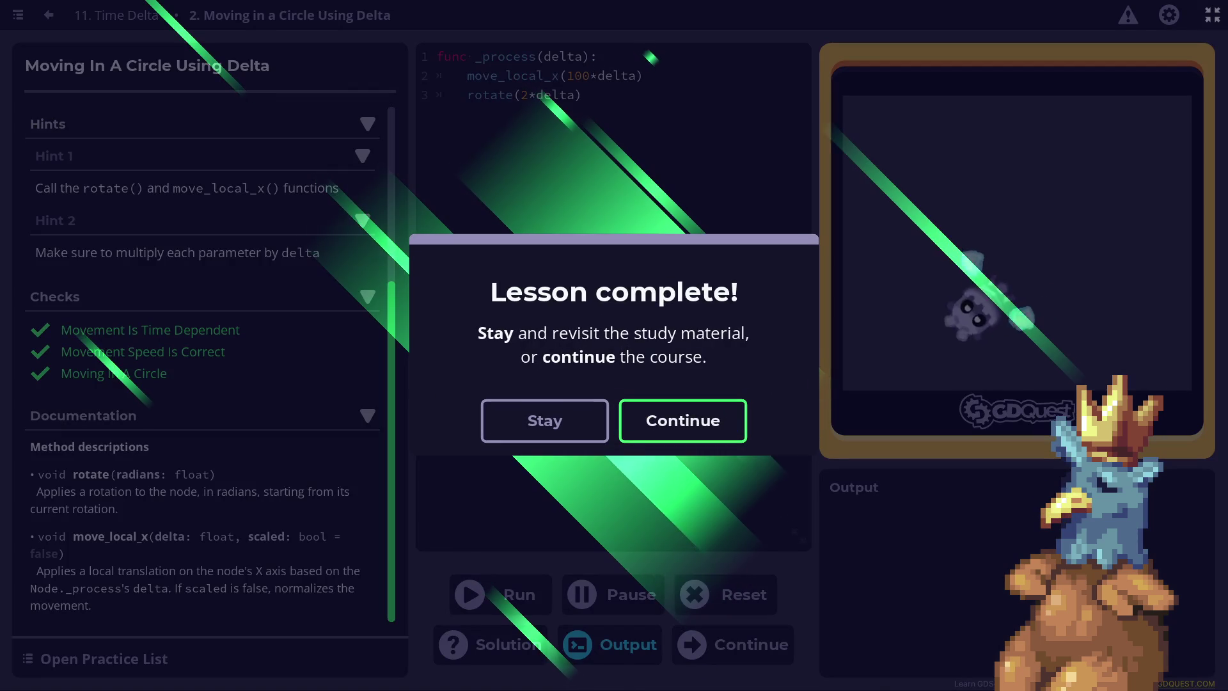
# Continue to lesson 12, then view the course index showing lessons 1–11 at 100%.
pyautogui.click(708, 425)
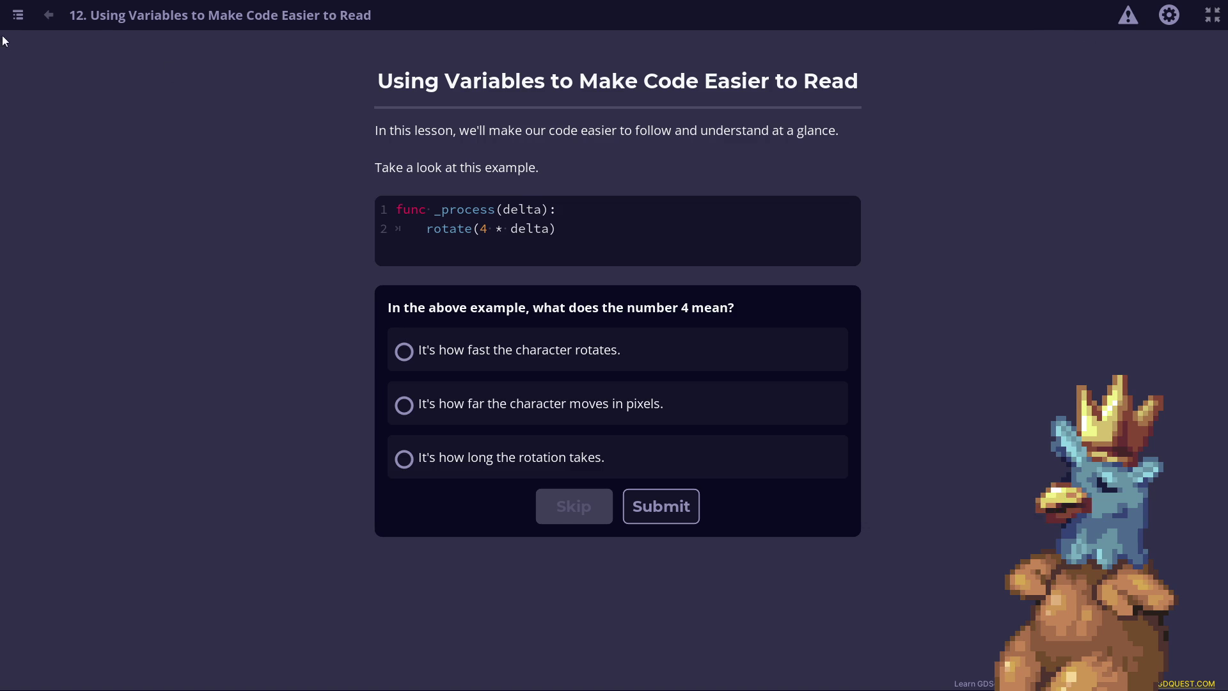
pyautogui.click(18, 15)
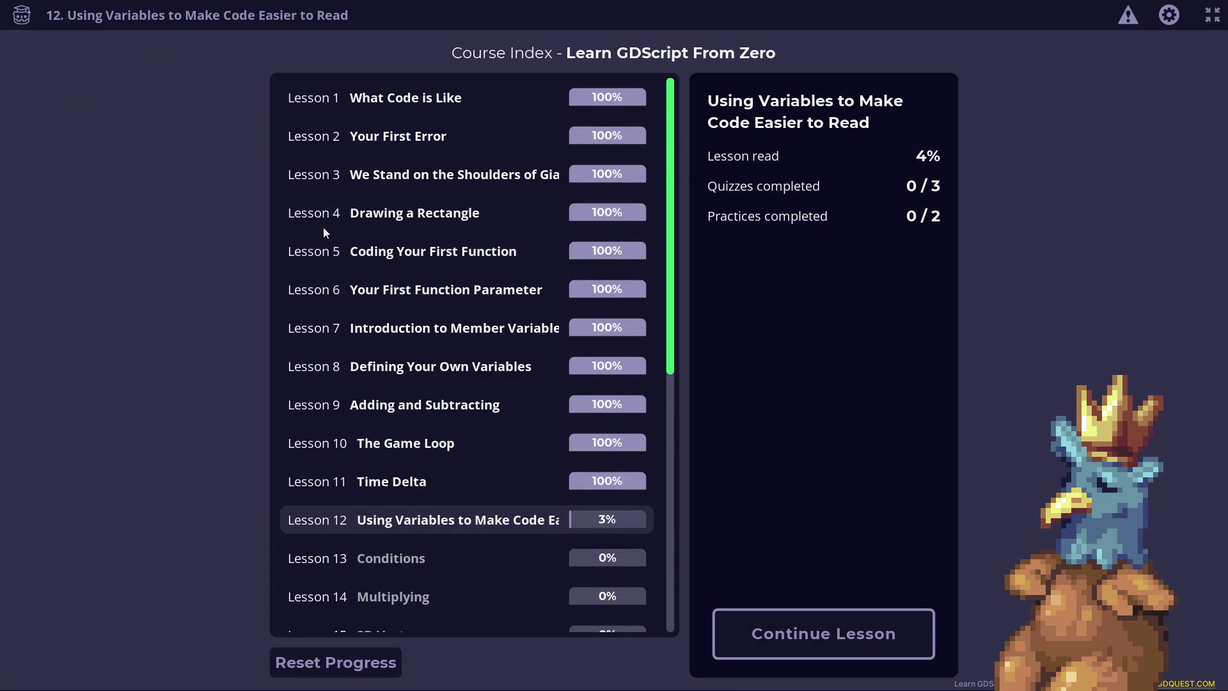
# Scroll the course index to review progress: lessons 1–11 complete, lesson 12 at 4%.
pyautogui.scroll(-10, 332, 186)
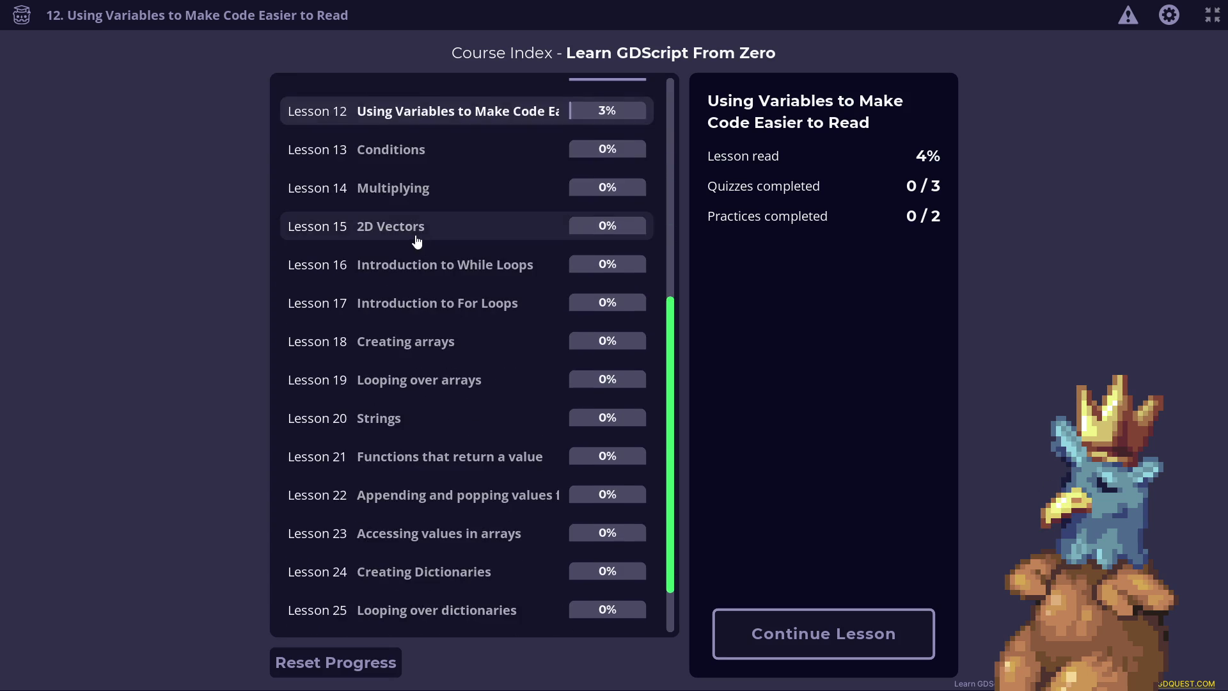
pyautogui.scroll(6, 414, 238)
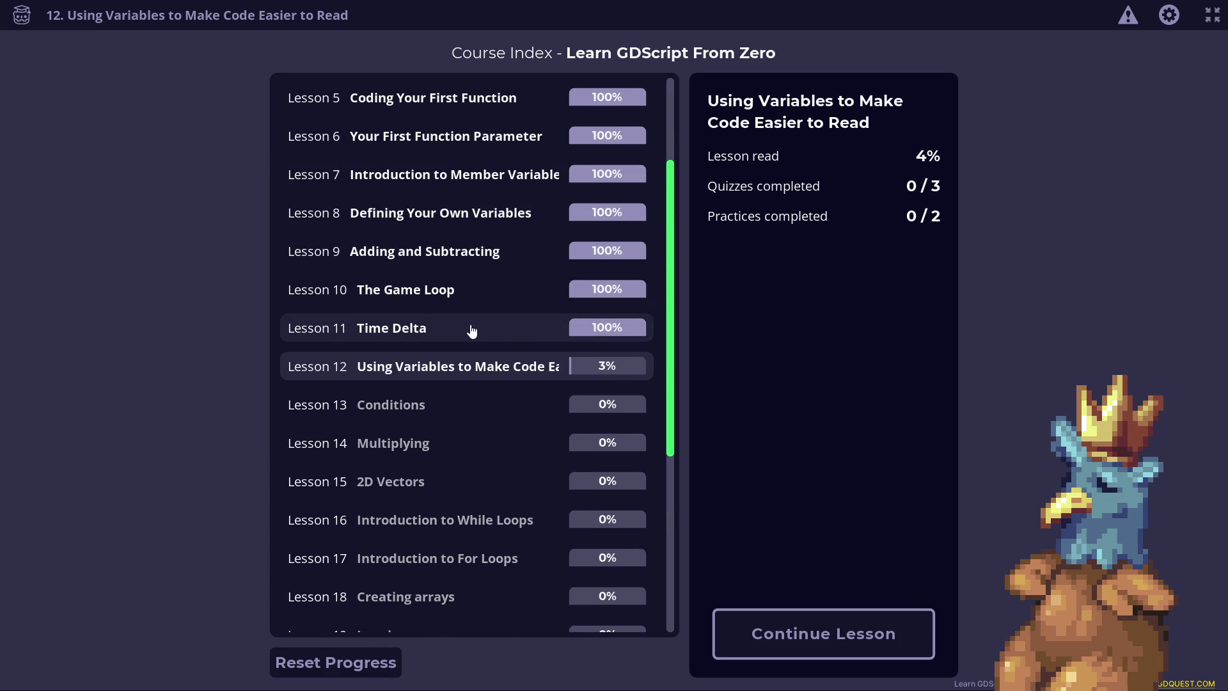
pyautogui.scroll(-1, 467, 326)
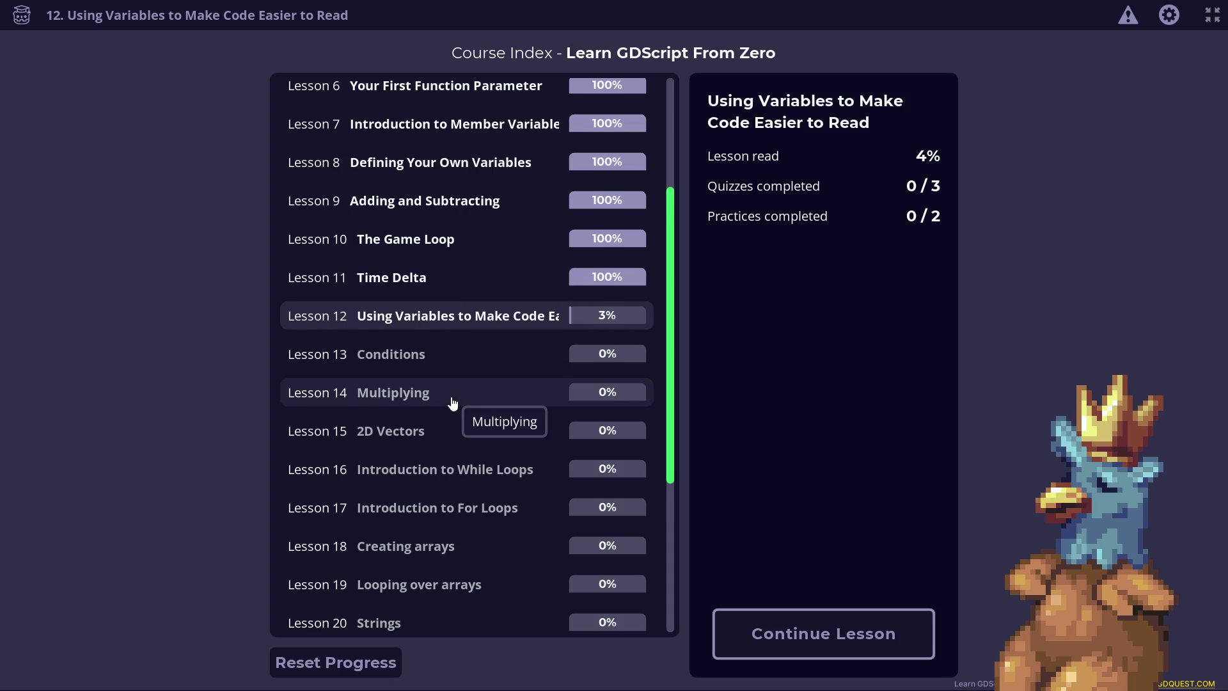
pyautogui.scroll(-1, 451, 400)
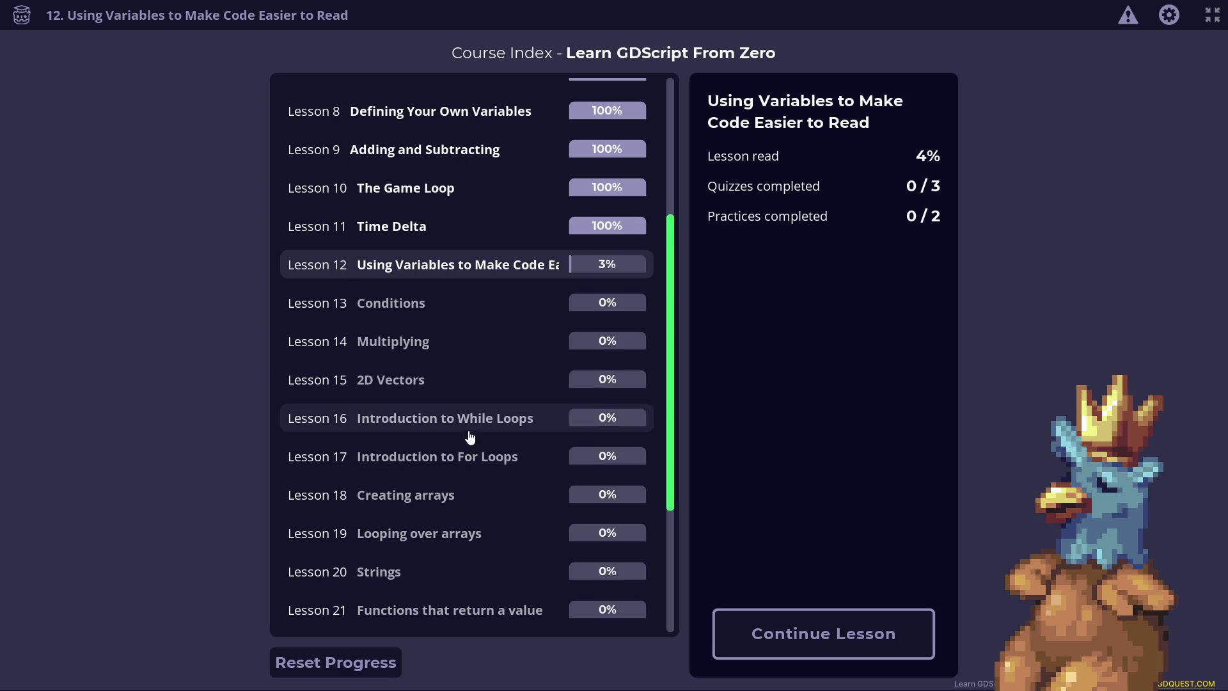
pyautogui.scroll(-1, 472, 435)
pyautogui.scroll(-1, 464, 451)
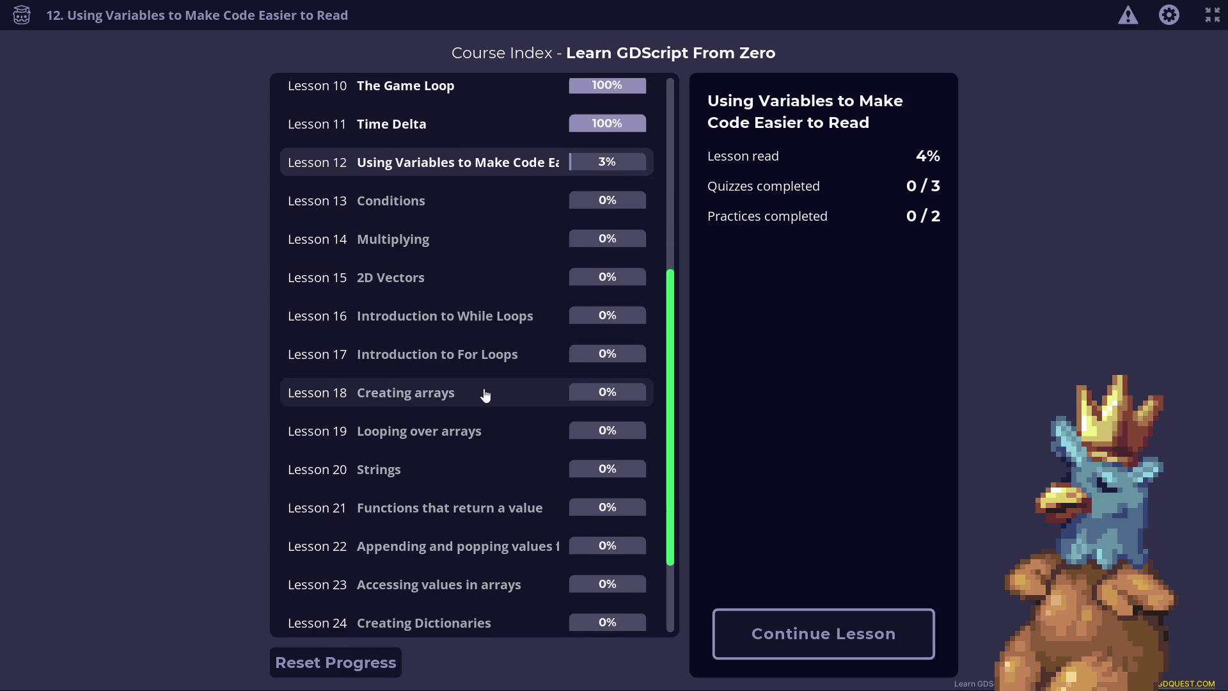
pyautogui.scroll(3, 463, 313)
pyautogui.scroll(7, 463, 313)
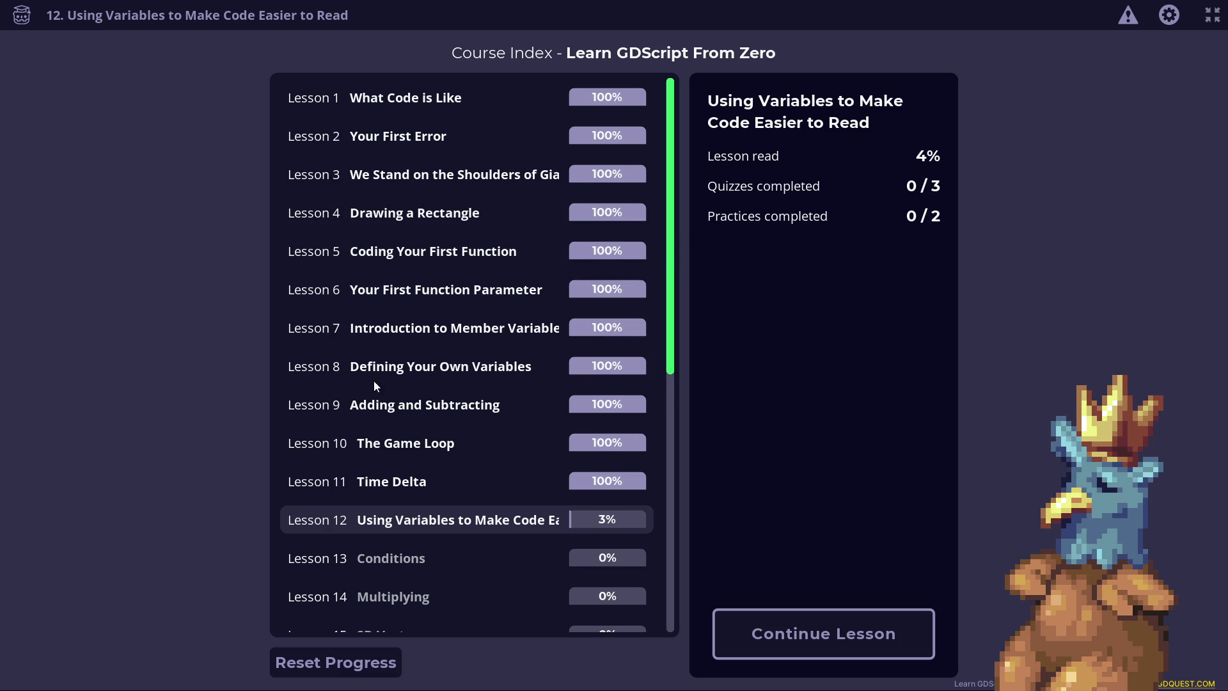
pyautogui.scroll(-1, 373, 380)
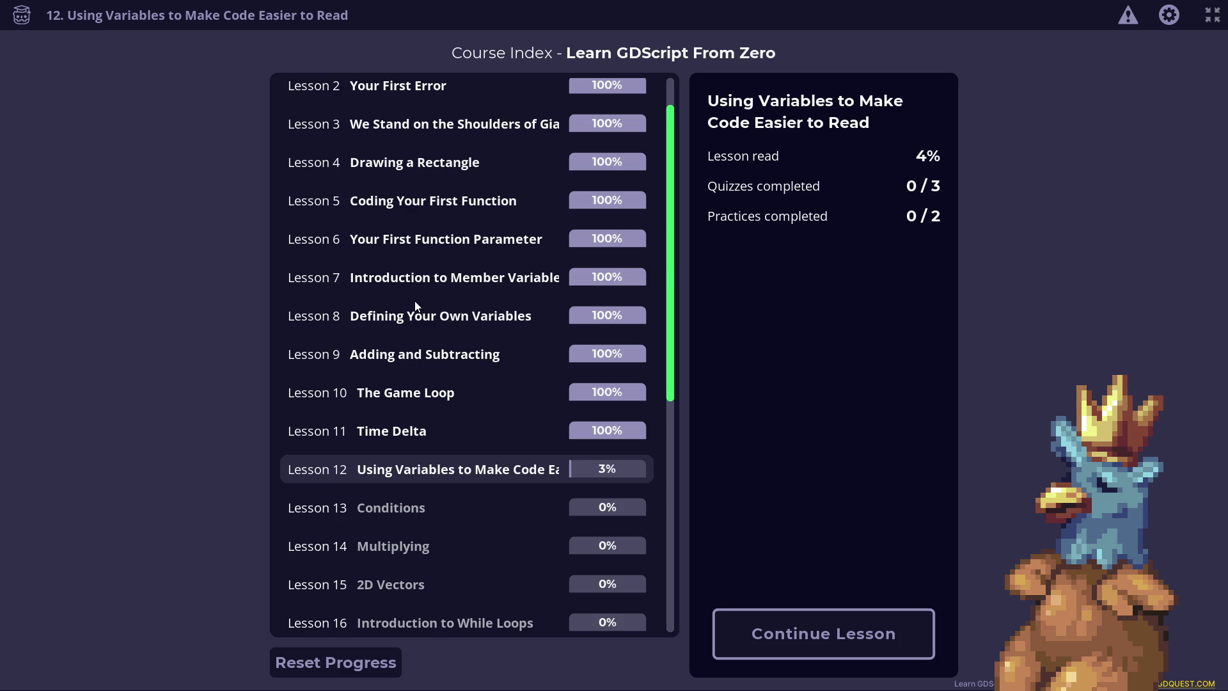
pyautogui.moveTo(614, 5)
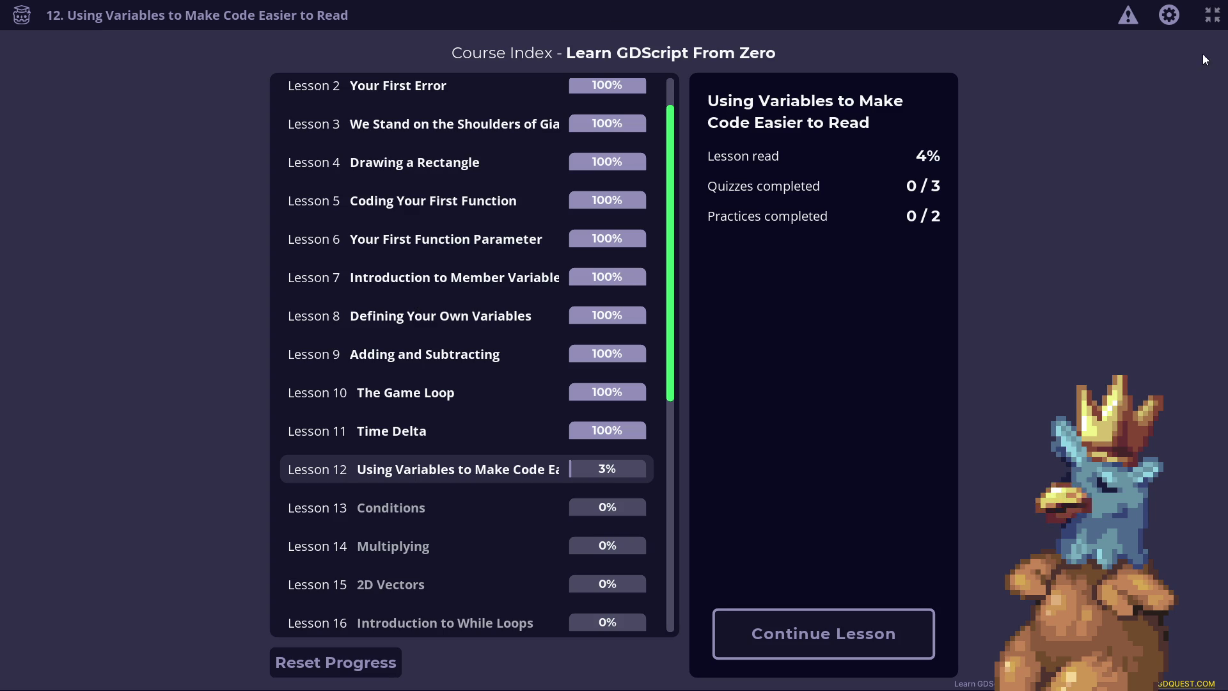